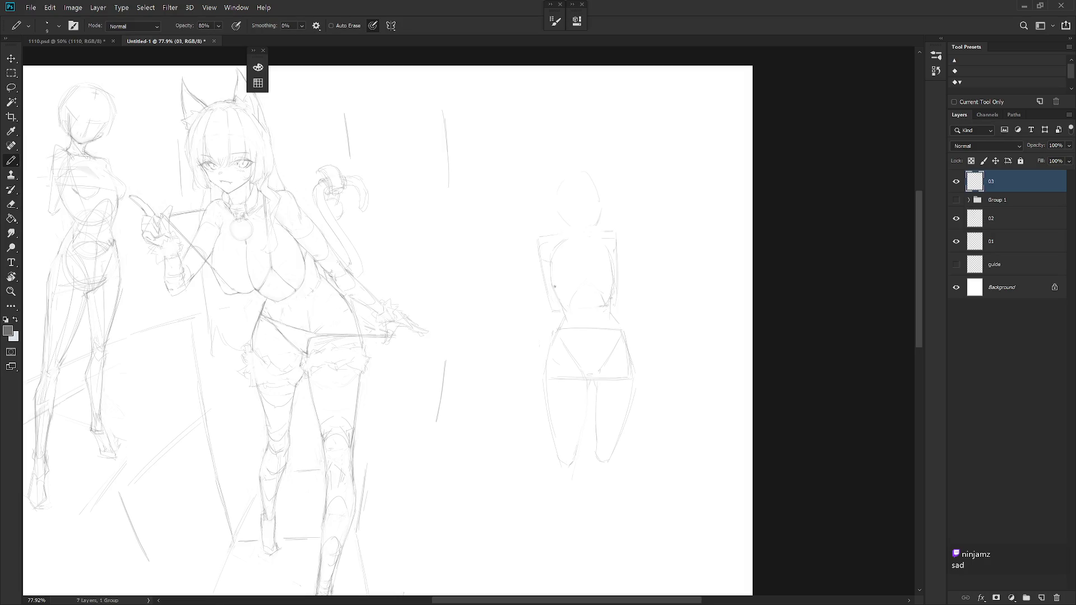
Undo the torso and pelvis circles and erase the right figure's old left leg lines.
key("ctrl+z")
key("ctrl+z")
key("e")
left_click_drag(543, 385, 559, 458)
Draw a new line down the left leg and an inner leg line from crotch to knee.
key("b")
left_click_drag(545, 395, 565, 462)
key("ctrl+z")
left_click_drag(544, 388, 567, 462)
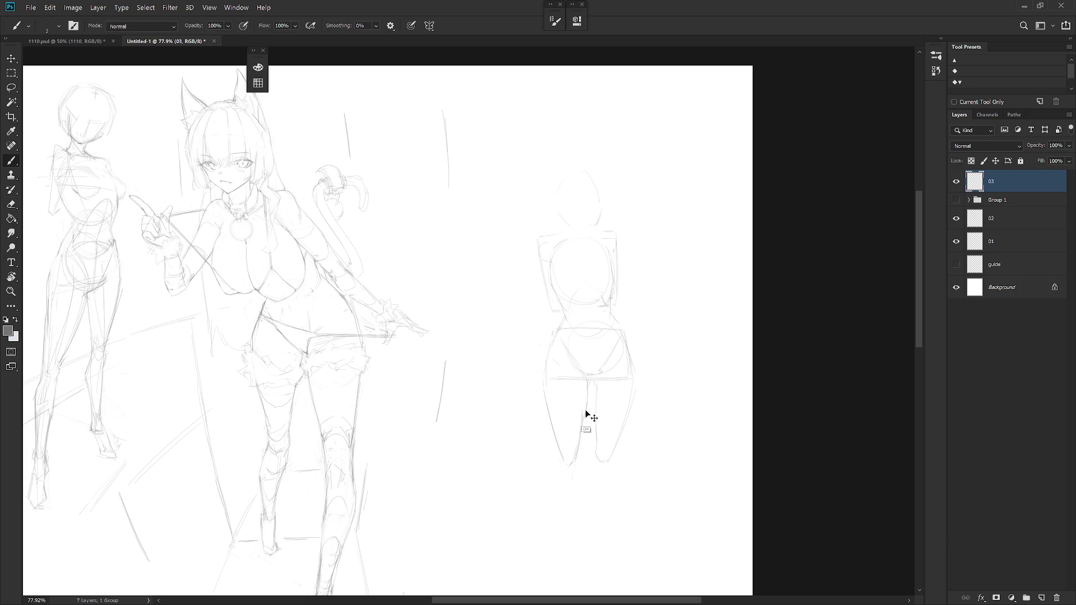
left_click_drag(582, 408, 578, 445)
key("ctrl+z")
left_click_drag(581, 409, 575, 467)
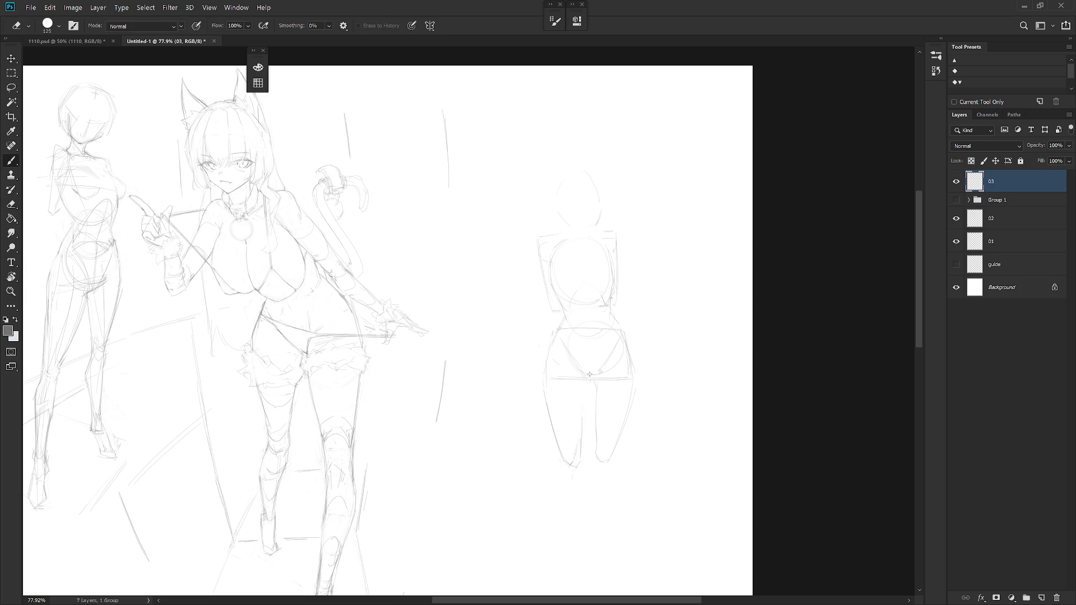
left_click_drag(584, 404, 581, 440)
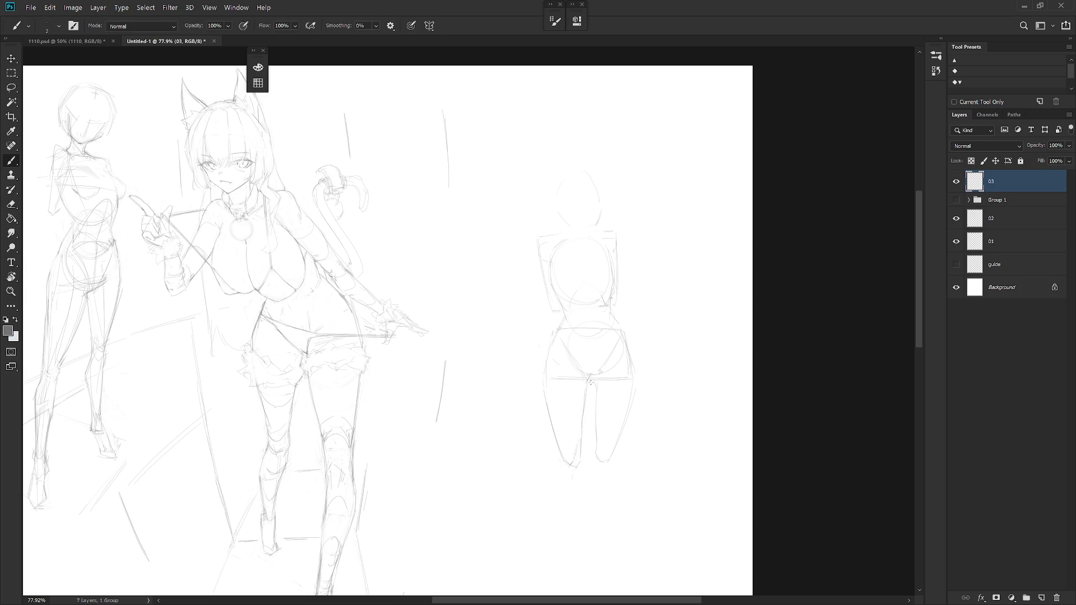
Sketch the outer line of the left leg and a short stroke along the inner leg.
left_click_drag(547, 348, 574, 467)
scroll(619, 379, "down", 2)
key("e")
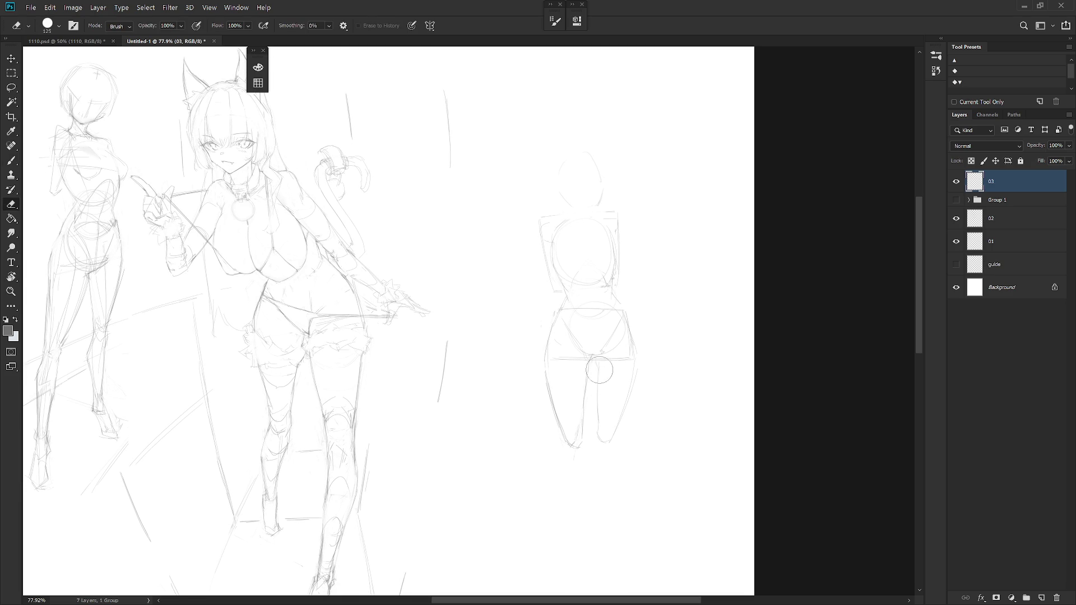
left_click_drag(598, 390, 597, 413)
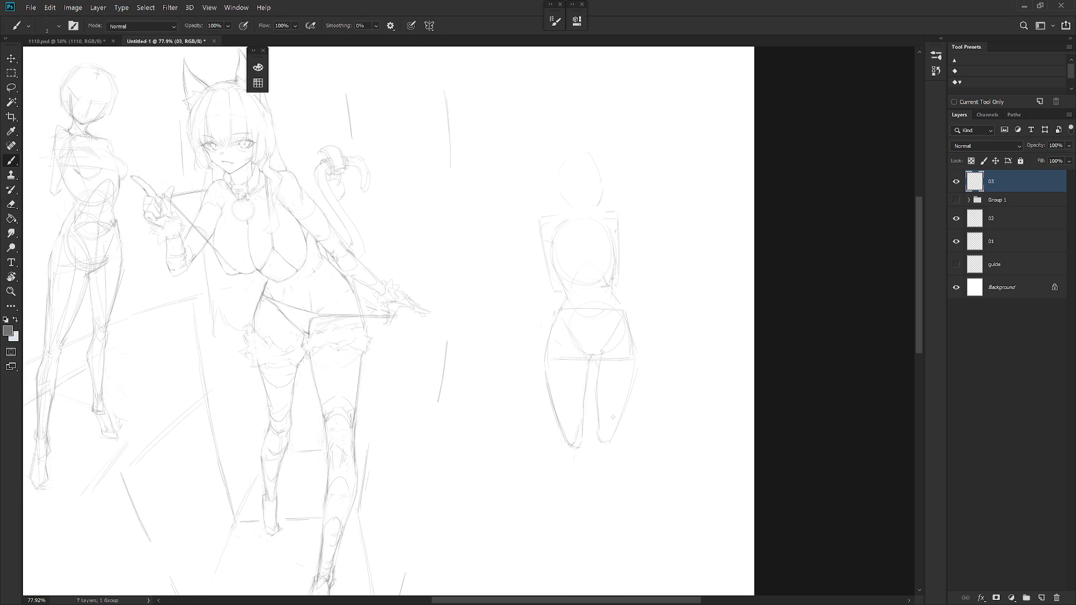
scroll(608, 423, "down", 1)
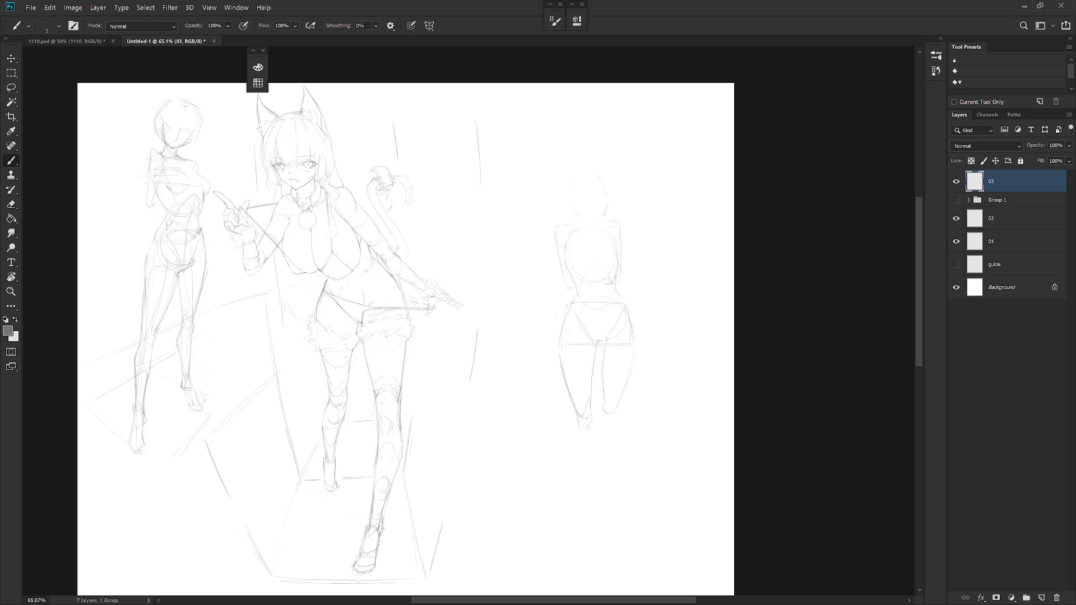
Sketch strokes below the foot and the lower leg contour, undoing a stray long line.
left_click_drag(578, 421, 577, 452)
scroll(610, 437, "down", 1)
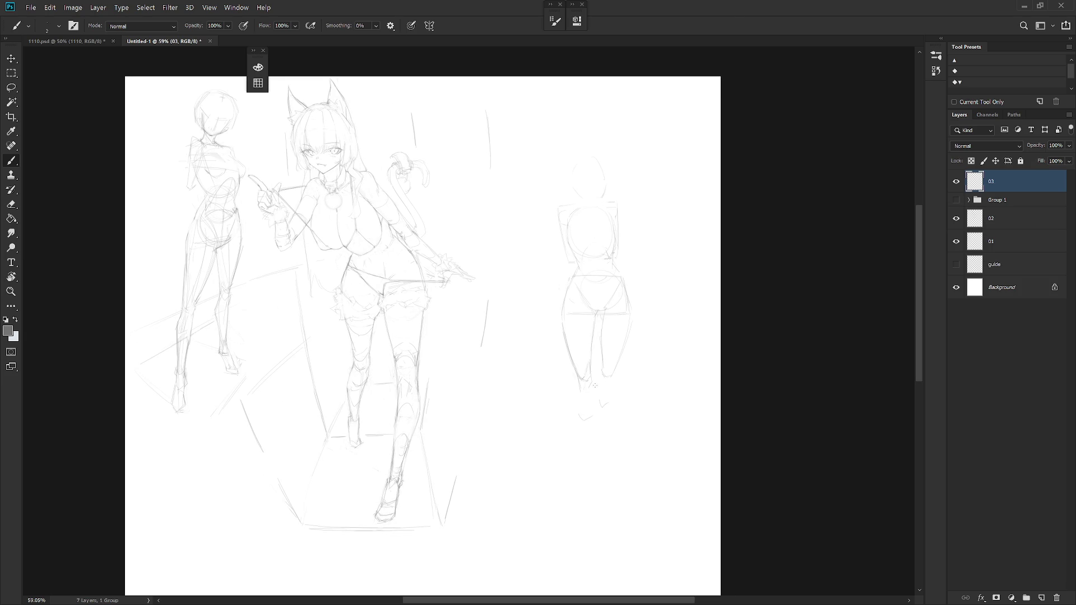
left_click_drag(578, 389, 578, 414)
key("ctrl+z")
left_click_drag(587, 406, 595, 455)
left_click_drag(588, 387, 591, 415)
Sketch the right figure's foot with short strokes along the lower leg and knee.
left_click_drag(589, 461, 589, 482)
scroll(586, 375, "up", 2)
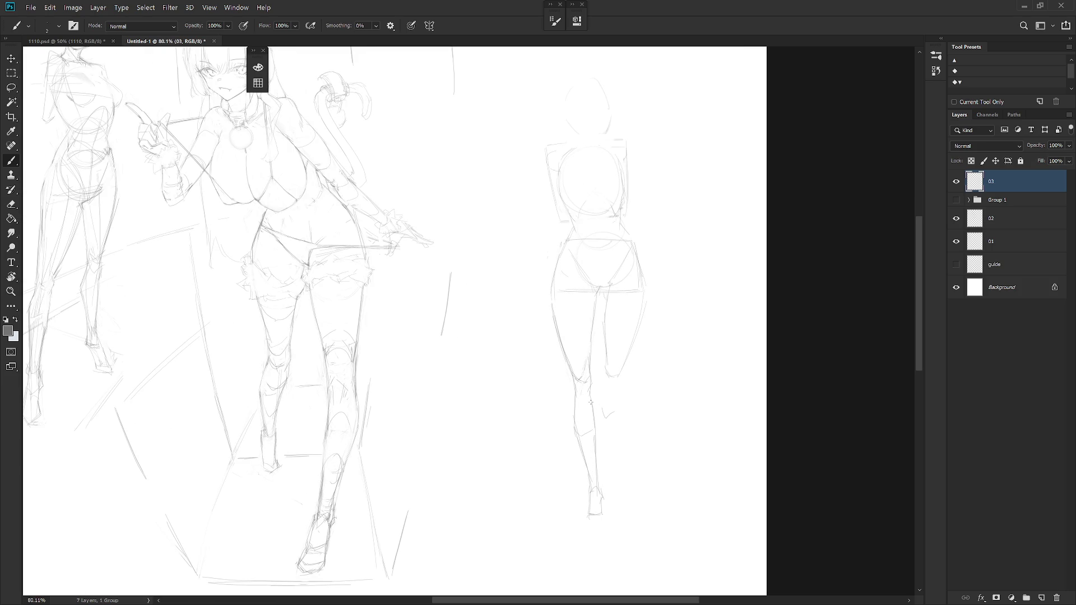
left_click_drag(594, 447, 597, 480)
left_click_drag(619, 379, 616, 395)
scroll(640, 373, "down", 1)
scroll(650, 360, "down", 1)
scroll(644, 337, "down", 1)
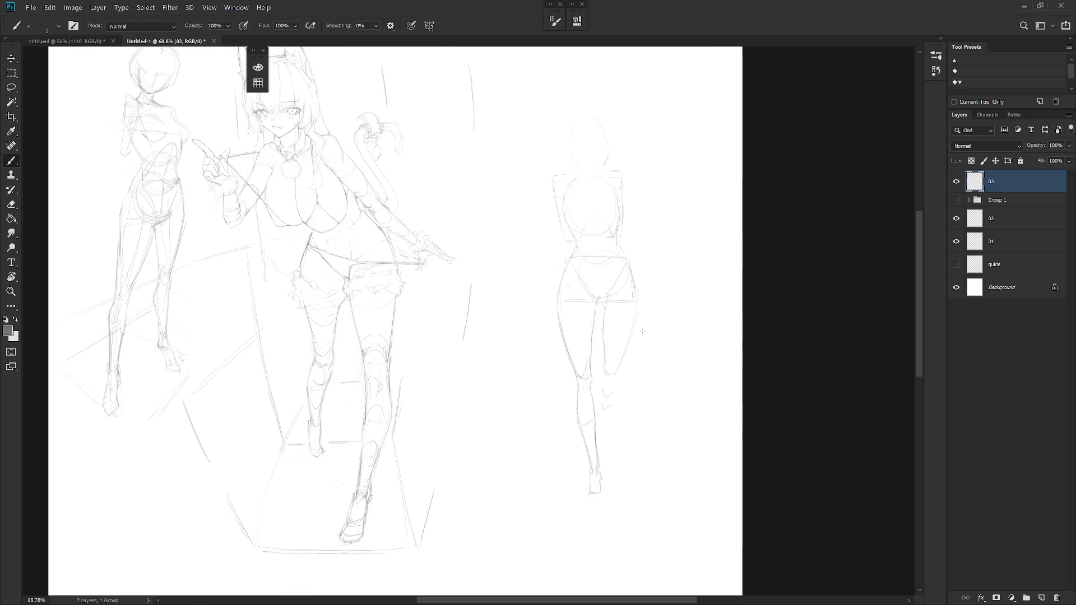
Lasso the leg and reshape it with a committed free transform.
key("l")
mouse_move(596, 305)
left_mouse_down()
mouse_move(570, 312)
mouse_move(555, 343)
mouse_move(594, 513)
mouse_move(600, 320)
left_mouse_up()
key("ctrl+t")
left_click_drag(612, 508, 636, 524)
key("Return")
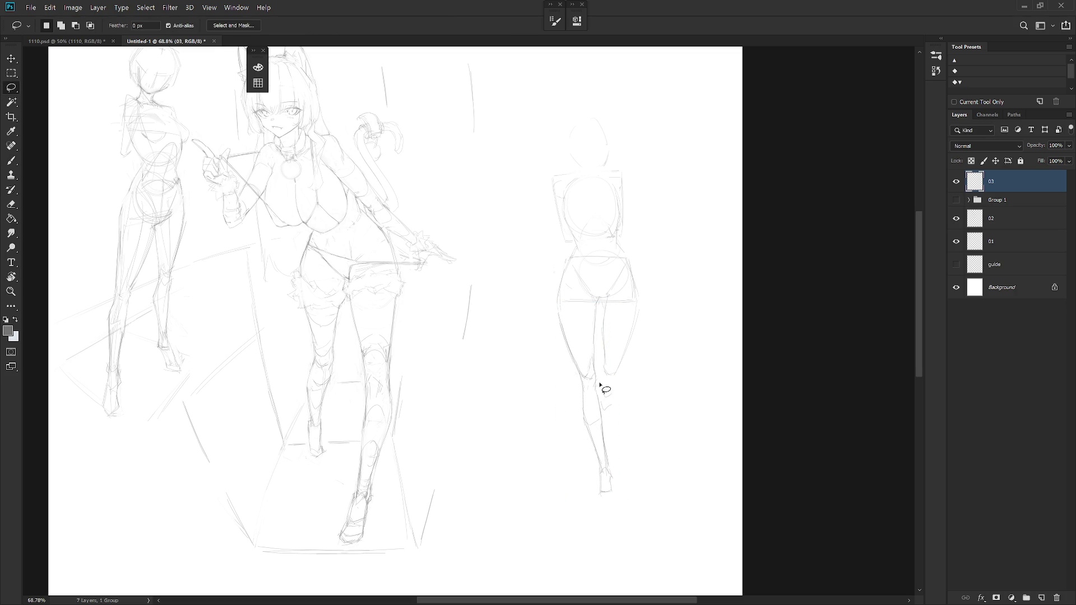
Transform the lower leg and foot, then undo it back to the original shape.
mouse_move(595, 383)
left_mouse_down()
mouse_move(581, 384)
mouse_move(629, 502)
mouse_move(589, 383)
left_mouse_up()
key("ctrl+t")
left_click_drag(635, 535, 651, 540)
key("Return")
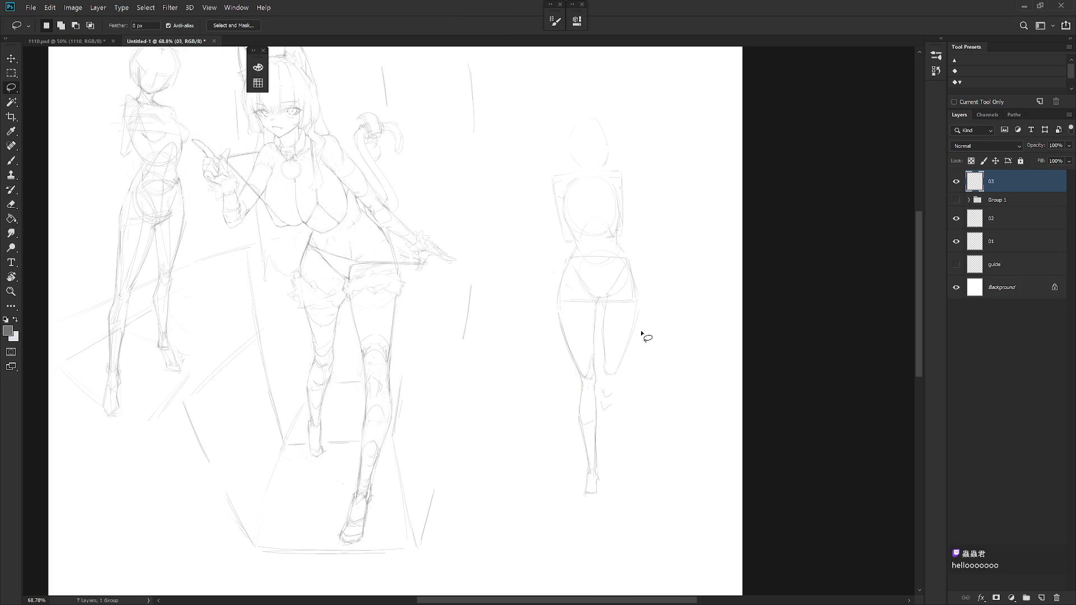
key("ctrl+z")
key("ctrl+z")
key("b")
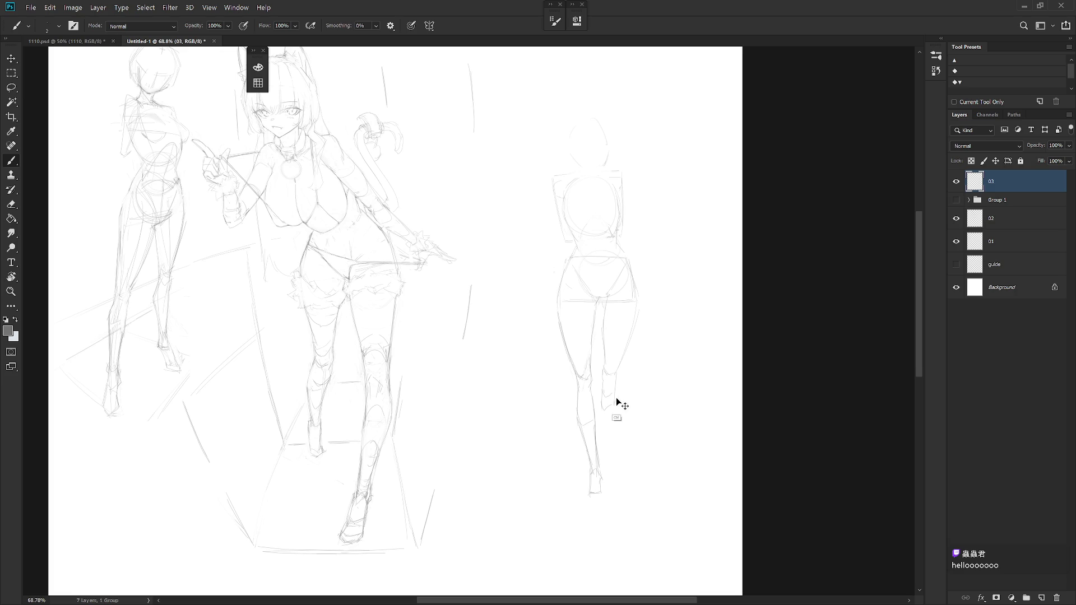
Redraw the calf outline with strokes running down to the ankle.
mouse_move(615, 379)
left_mouse_down()
mouse_move(604, 415)
mouse_move(616, 429)
mouse_move(611, 453)
left_mouse_up()
left_click_drag(619, 399, 614, 466)
left_click_drag(610, 417, 607, 468)
key("alt")
left_click_drag(618, 449, 611, 471)
scroll(626, 378, "down", 3)
scroll(654, 368, "up", 3)
left_click_drag(653, 367, 648, 400)
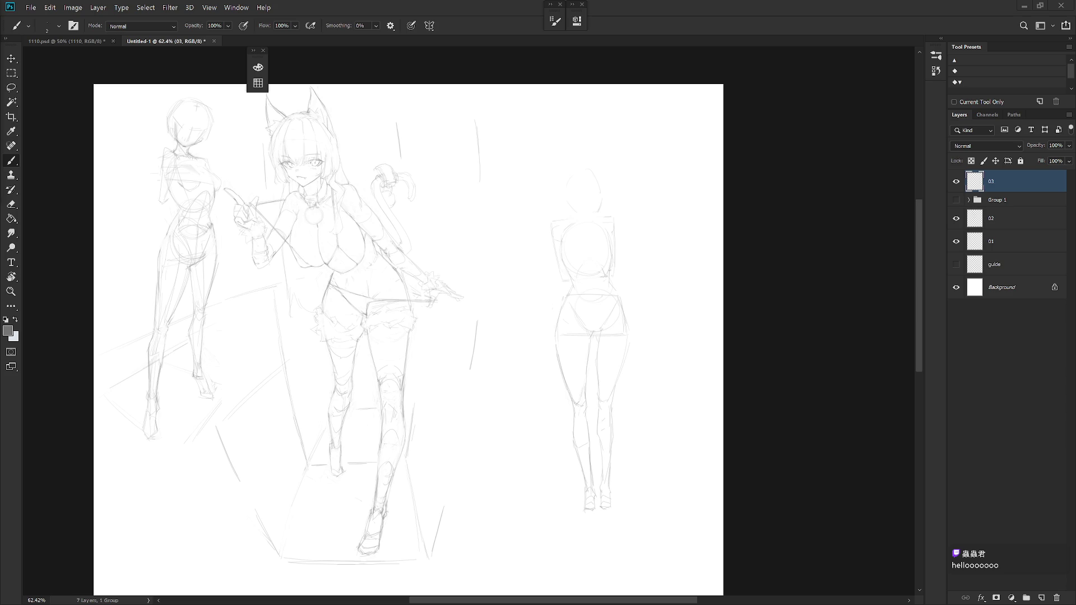
scroll(653, 382, "up", 3)
Draw the inner leg line below the crotch and the outer hip-thigh-knee line.
key("shift+b")
left_click_drag(572, 312, 576, 430)
left_click_drag(614, 309, 594, 433)
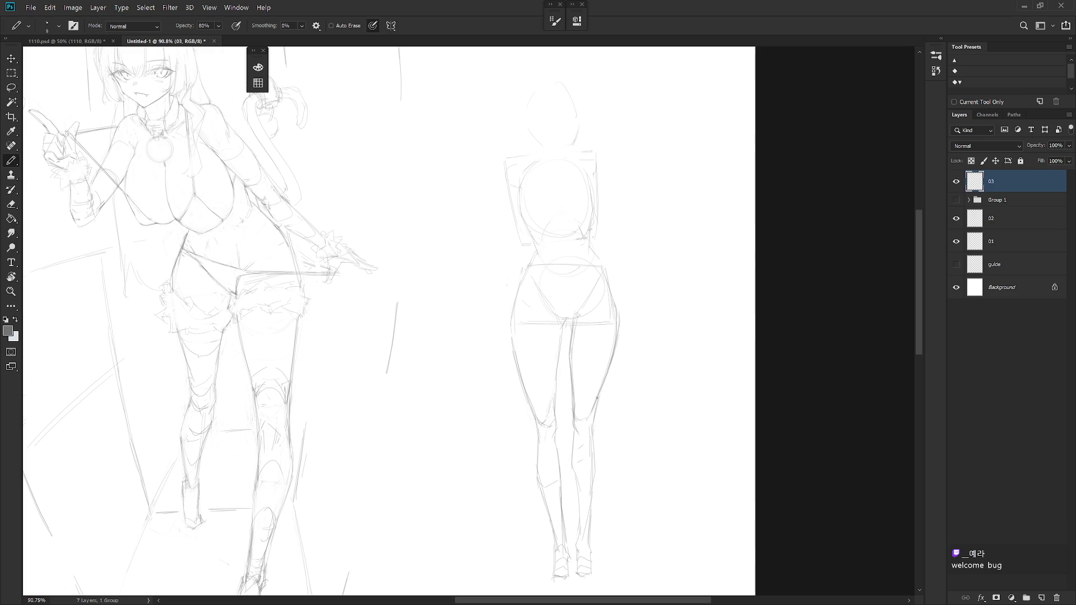
key("e")
key("b")
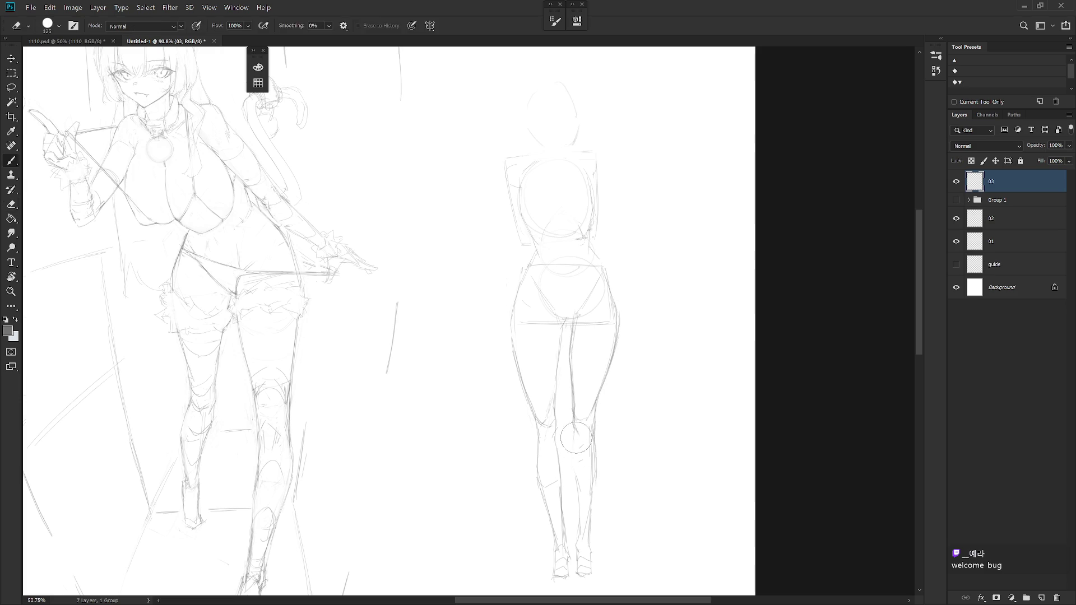
key("ctrl+z")
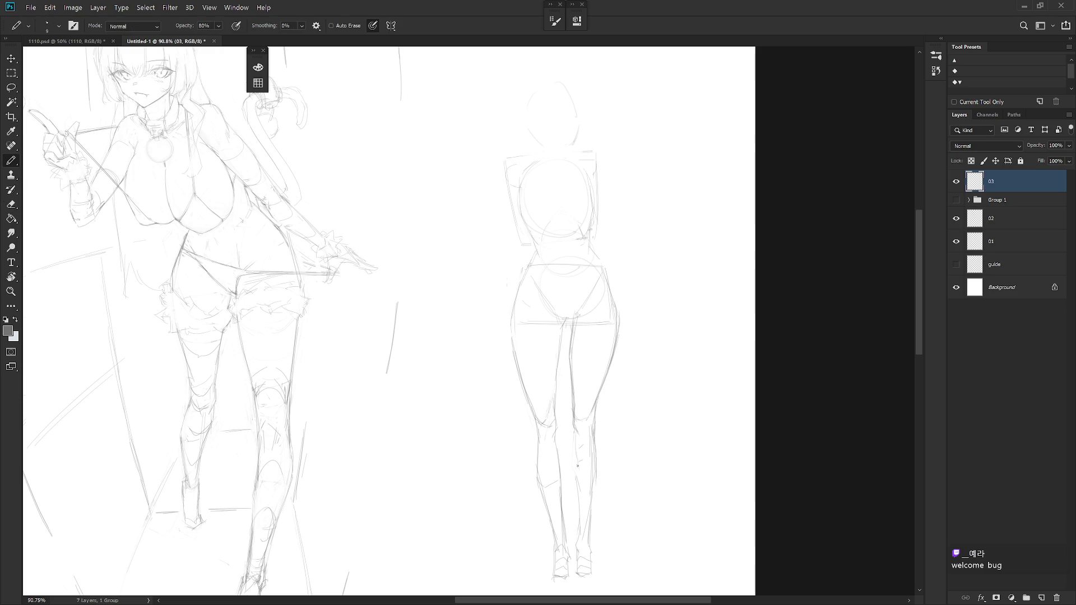
mouse_move(575, 466)
left_mouse_down()
mouse_move(577, 446)
mouse_move(597, 470)
mouse_move(591, 517)
mouse_move(589, 507)
left_mouse_up()
Darken the inner knee line and rework the lower leg and calf strokes.
key("e")
key("b")
left_click_drag(574, 425, 577, 517)
key("e")
key("b")
left_click_drag(579, 473, 577, 530)
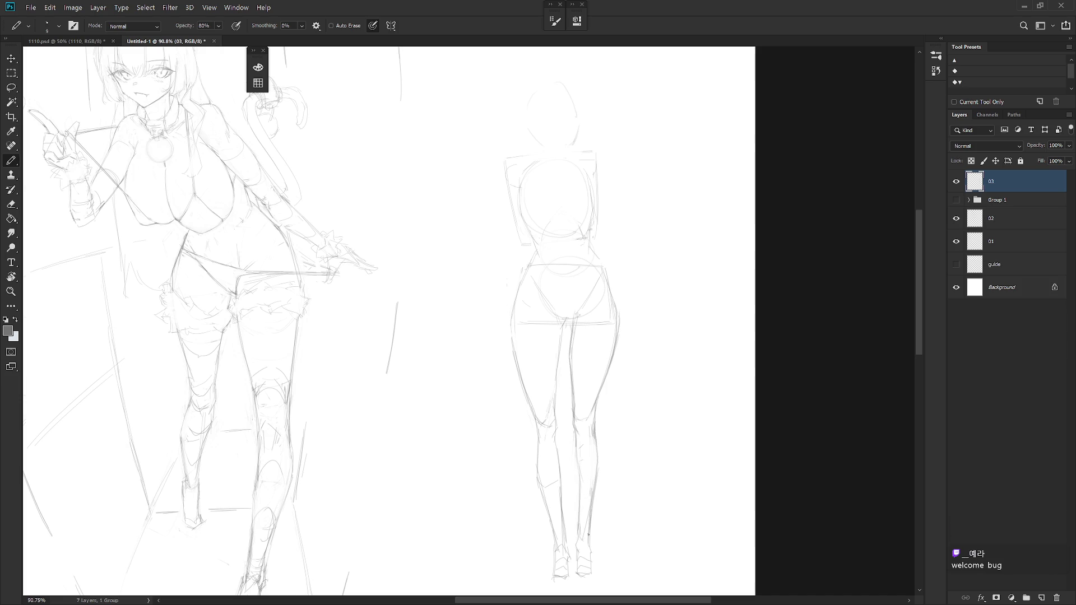
key("e")
key("b")
left_click_drag(599, 447, 597, 469)
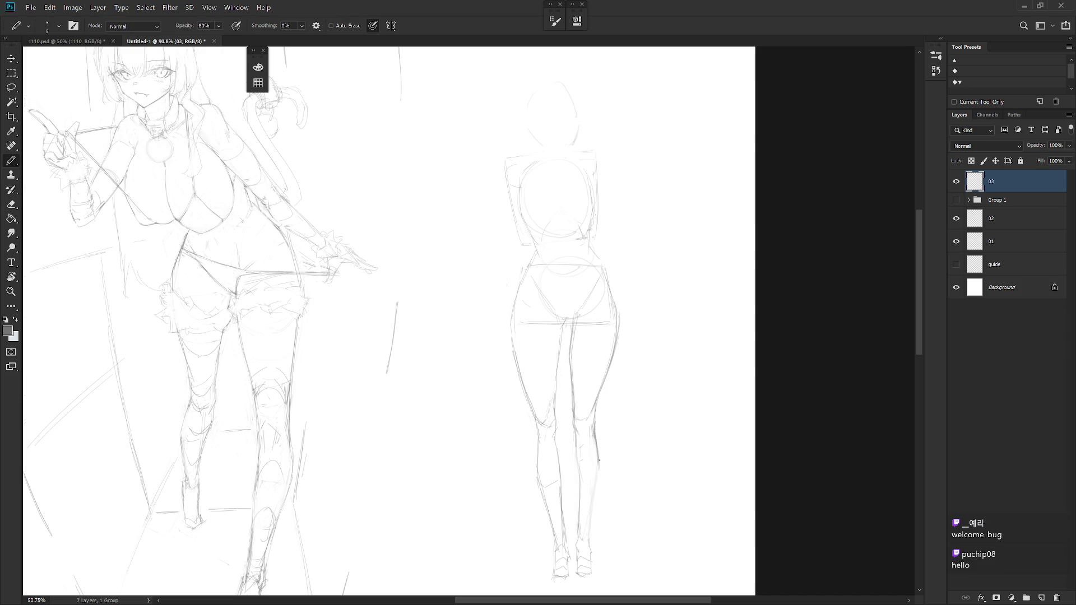
scroll(611, 453, "down", 3)
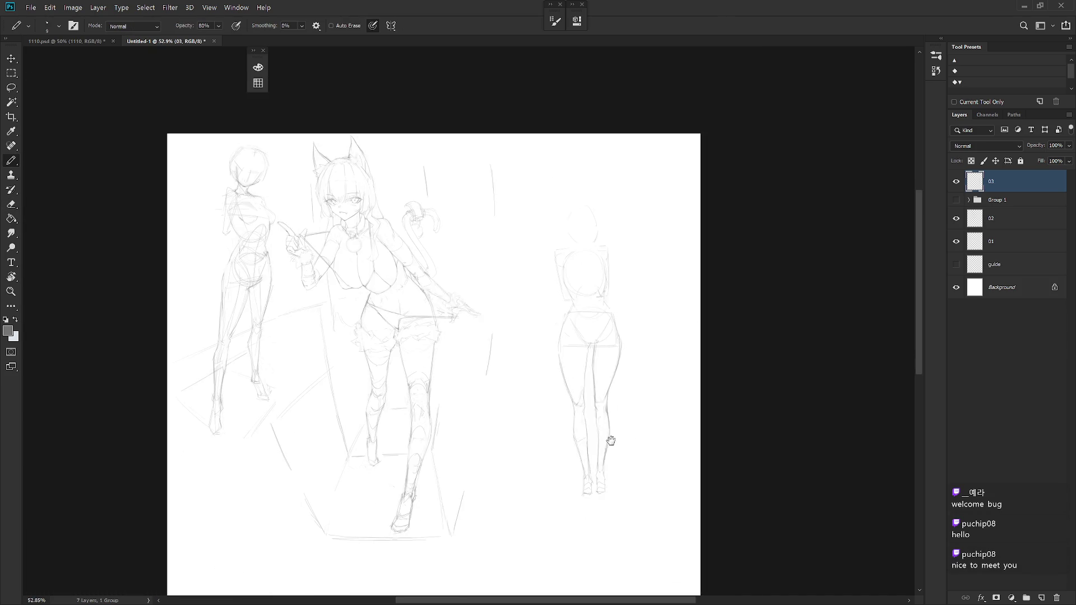
scroll(612, 453, "up", 2)
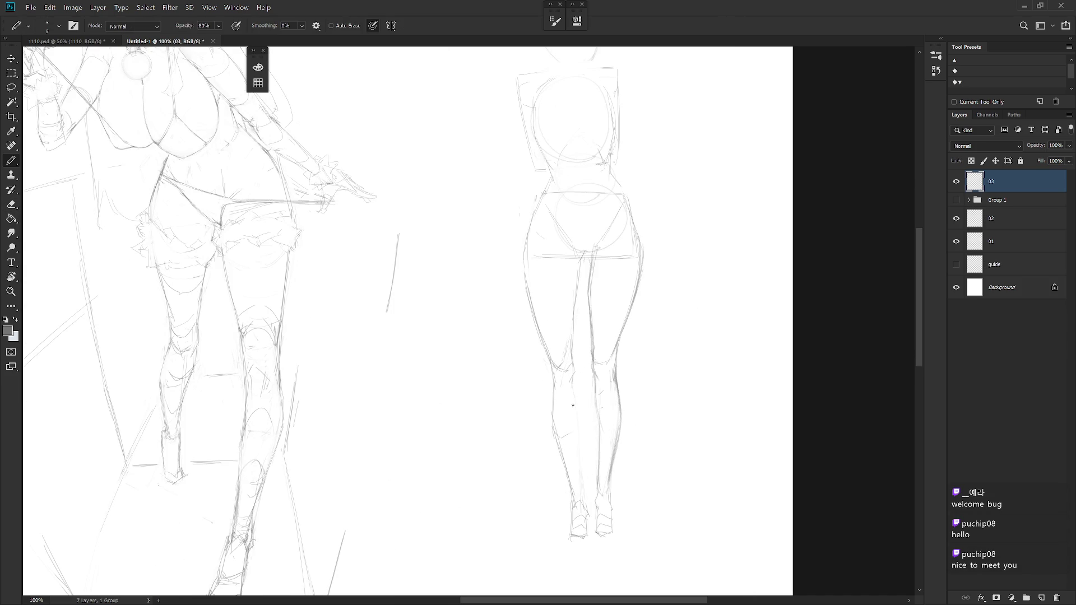
Draw and retrace the inner left calf contour down to the lower calf.
left_click_drag(574, 393, 582, 497)
left_click_drag(572, 381, 574, 446)
key("e")
key("b")
left_click_drag(569, 480, 573, 504)
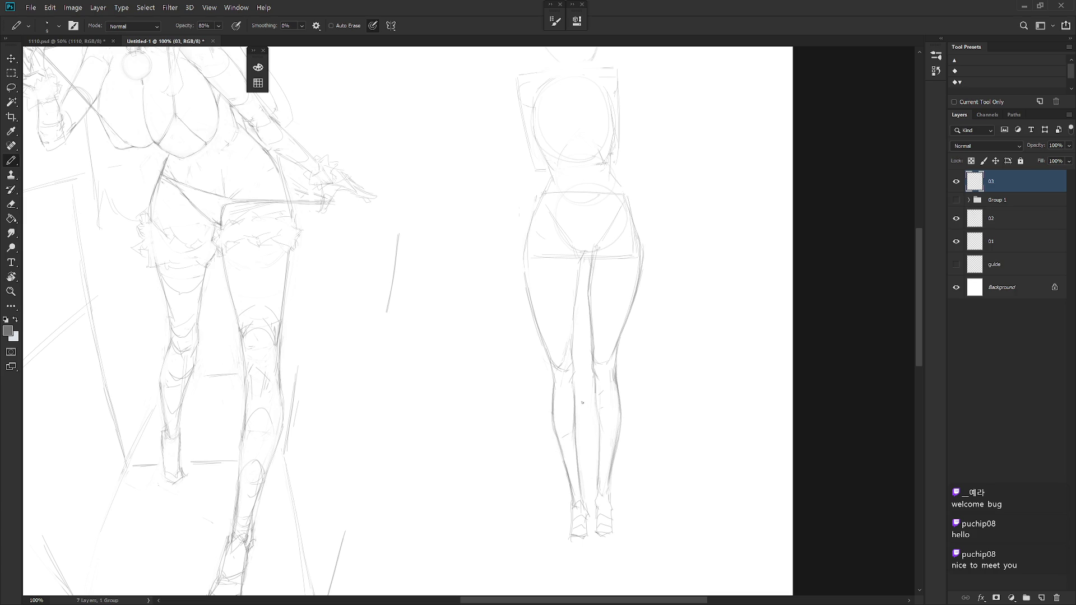
key("e")
key("b")
key("e")
key("b")
key("ctrl")
left_click_drag(575, 401, 581, 503)
left_click_drag(577, 414, 582, 497)
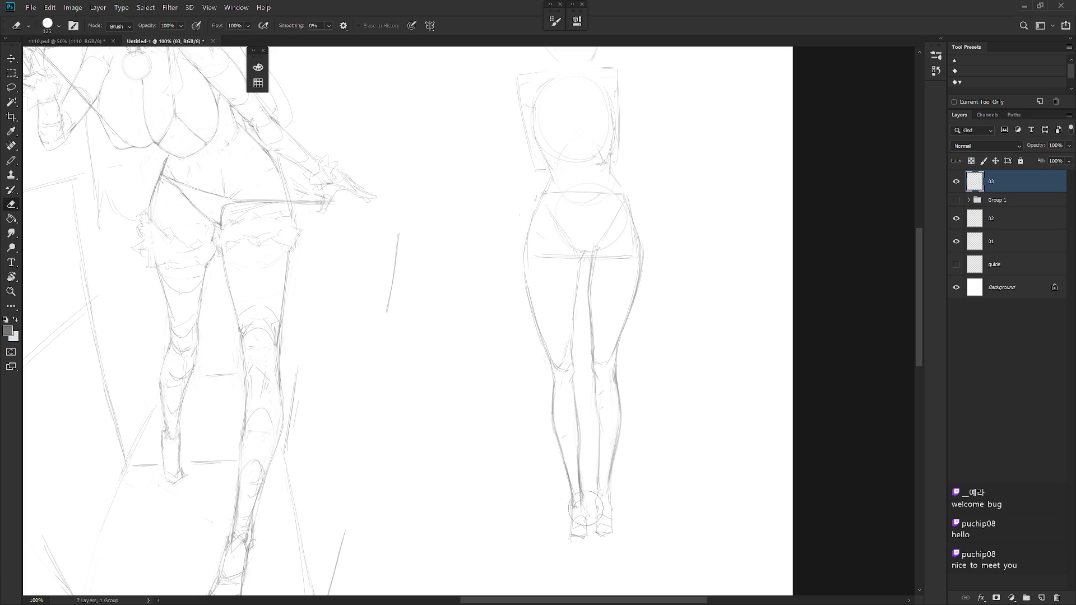
scroll(623, 438, "down", 4)
scroll(644, 439, "up", 1)
scroll(613, 422, "up", 2)
scroll(621, 381, "up", 1)
scroll(621, 380, "down", 2)
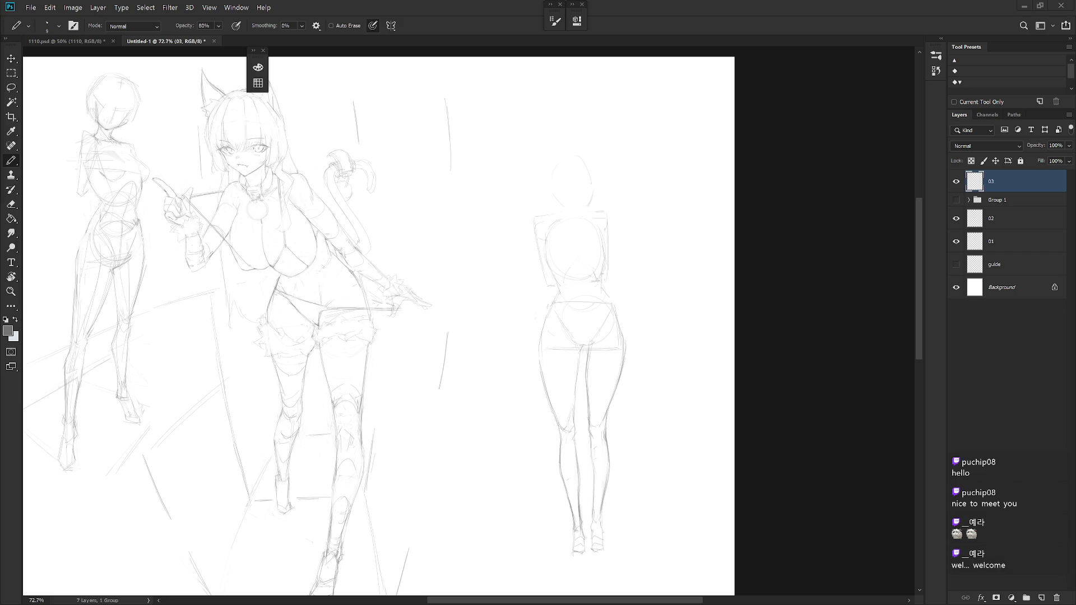
Draw the right figure's left hip and thigh outline with the pencil.
left_click_drag(639, 372, 650, 375)
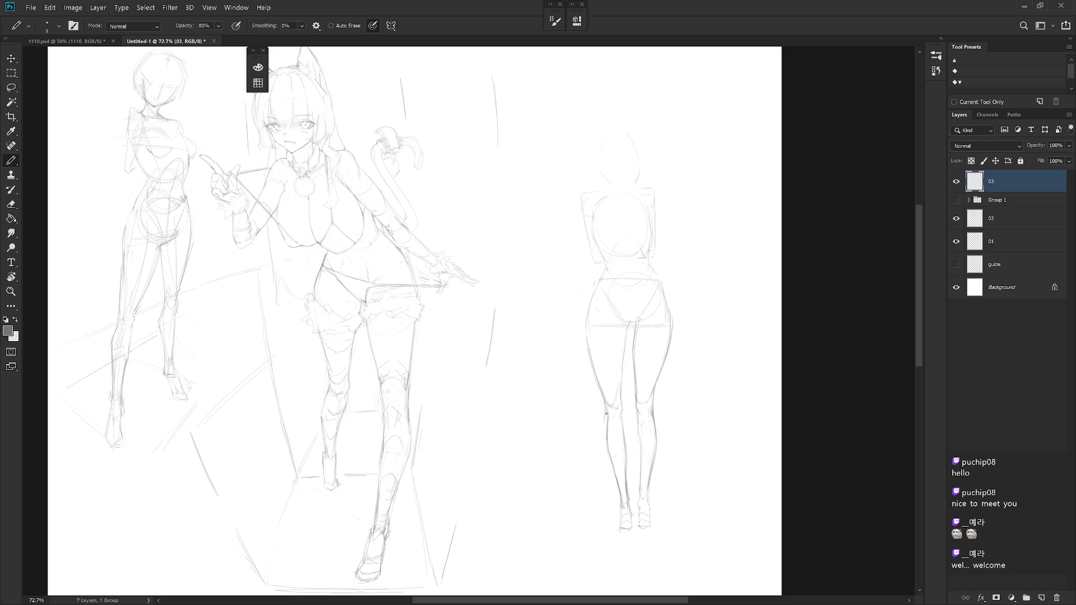
key("e")
key("b")
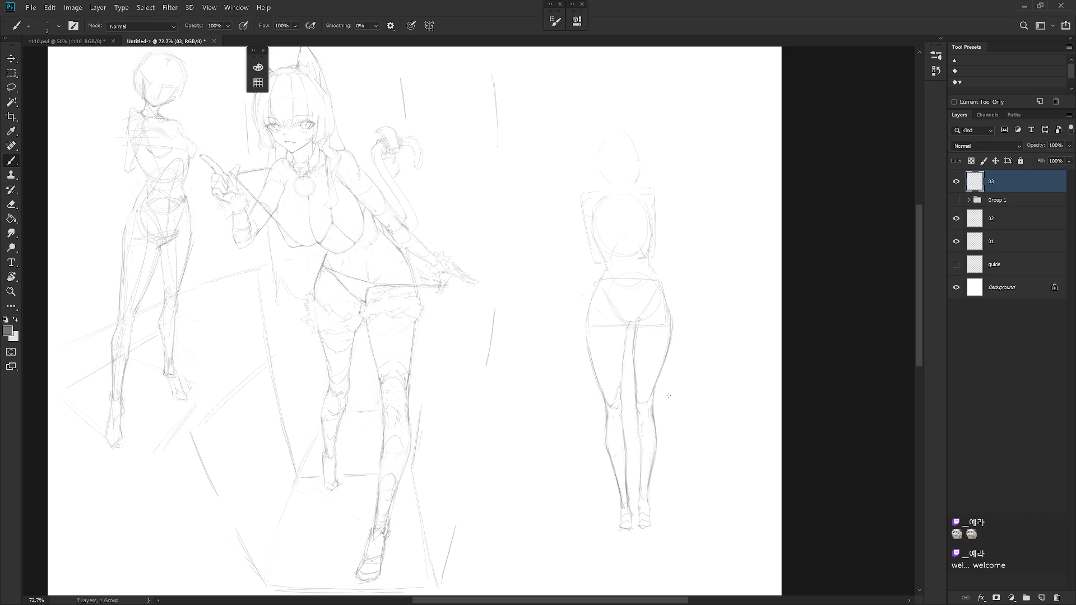
key("shift+b")
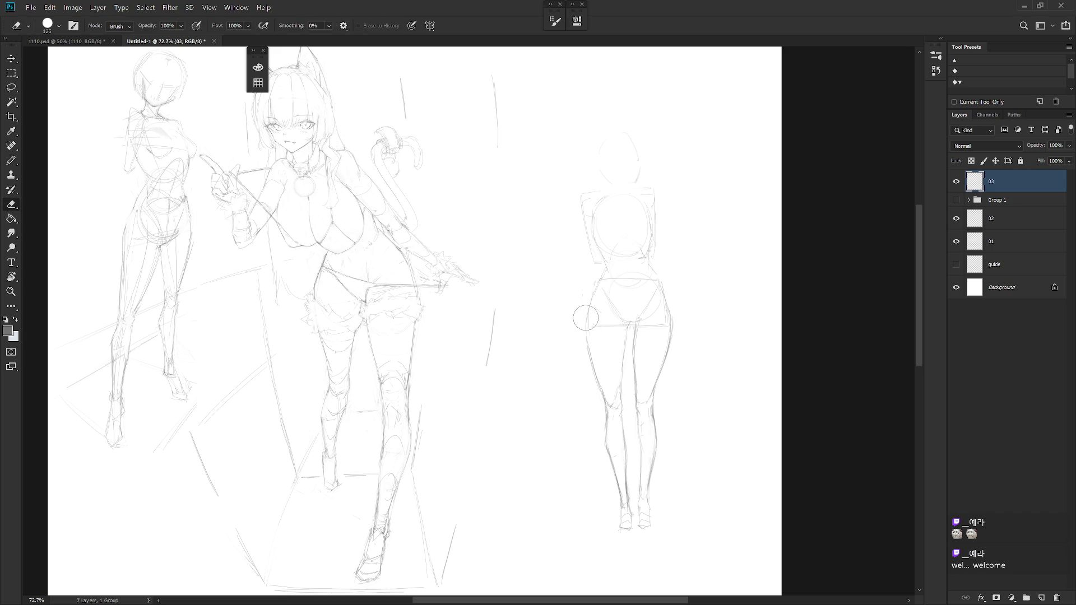
left_click_drag(589, 353, 602, 391)
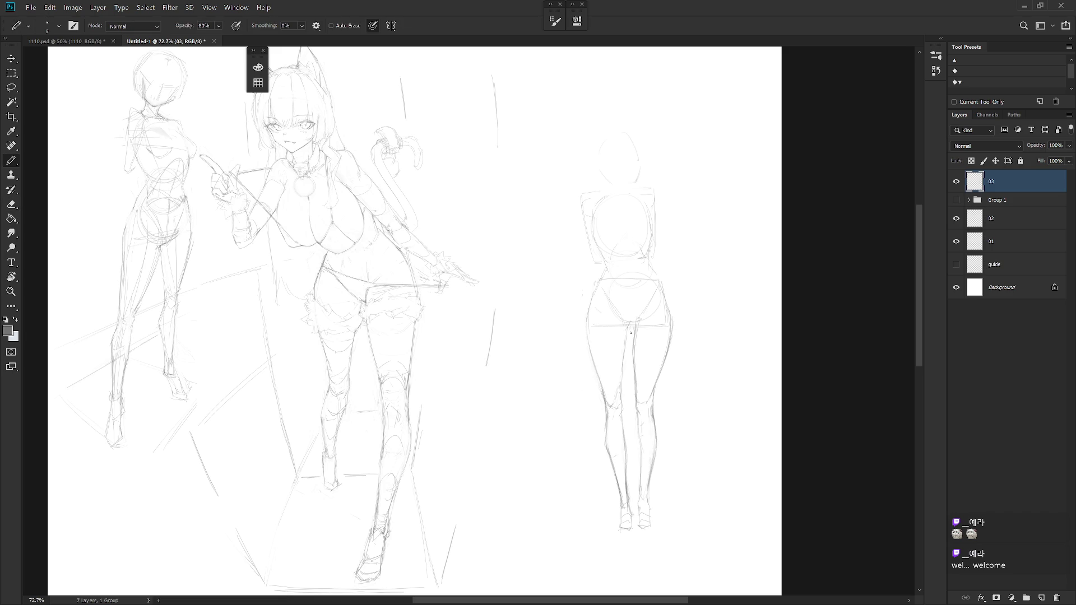
key("b")
key("shift+b")
Redraw the inner-thigh line and the hip and underwear line.
key("e")
key("b")
left_click_drag(629, 343, 621, 377)
key("e")
key("b")
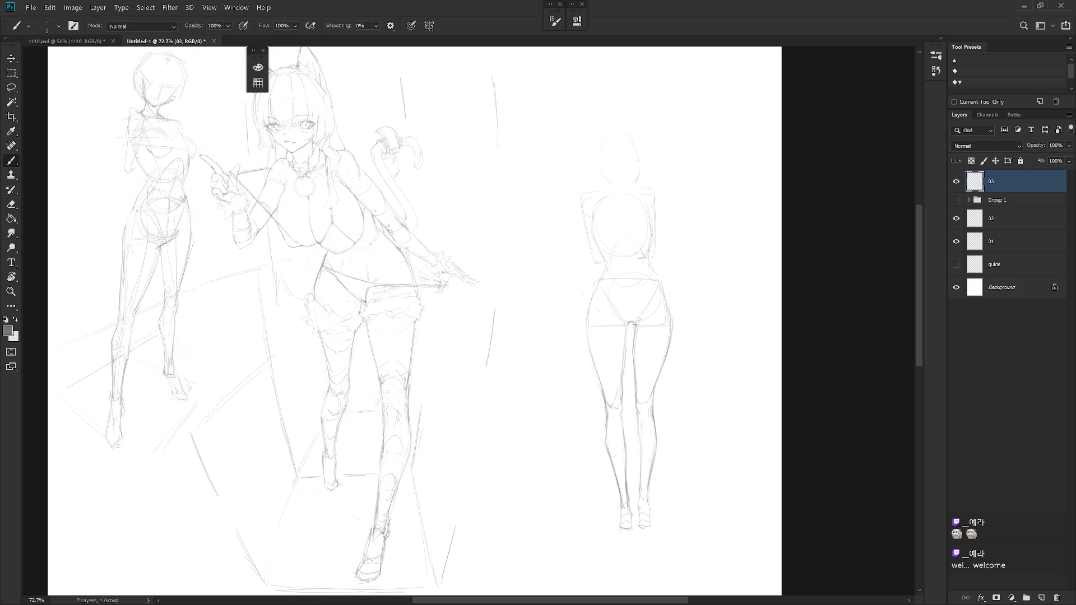
left_click_drag(612, 308, 627, 320)
key("e")
key("shift+b")
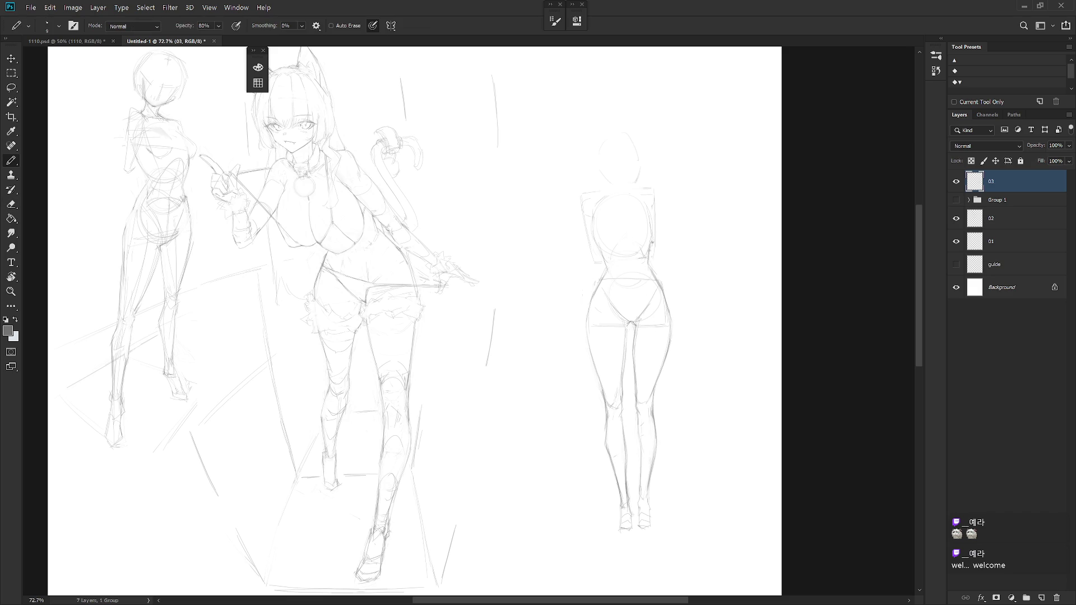
Darken the right figure's left hip outline with small erasures around it.
key("e")
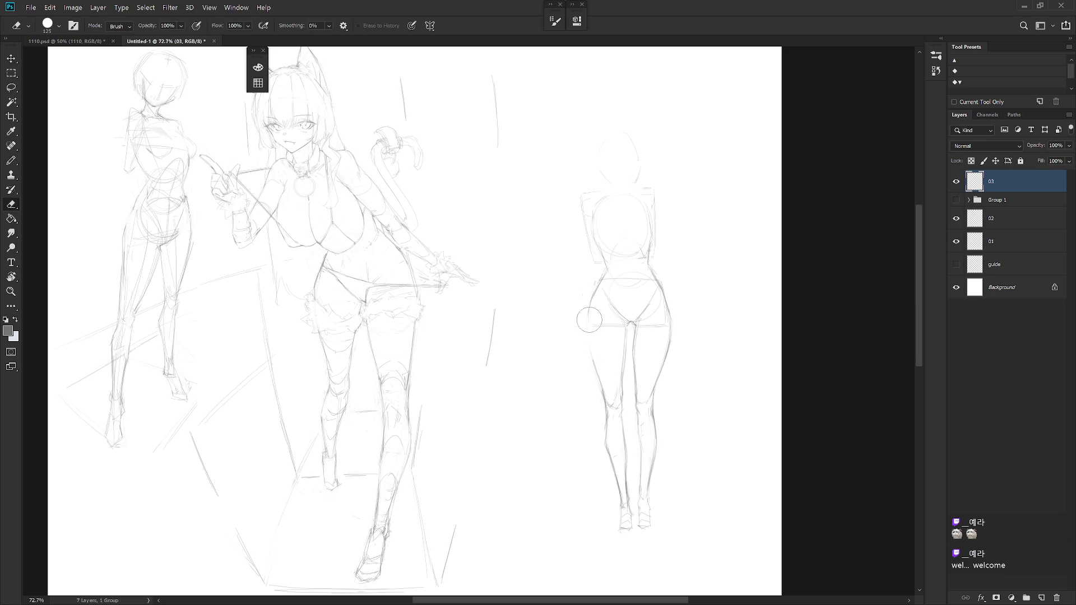
key("b")
key("e")
key("b")
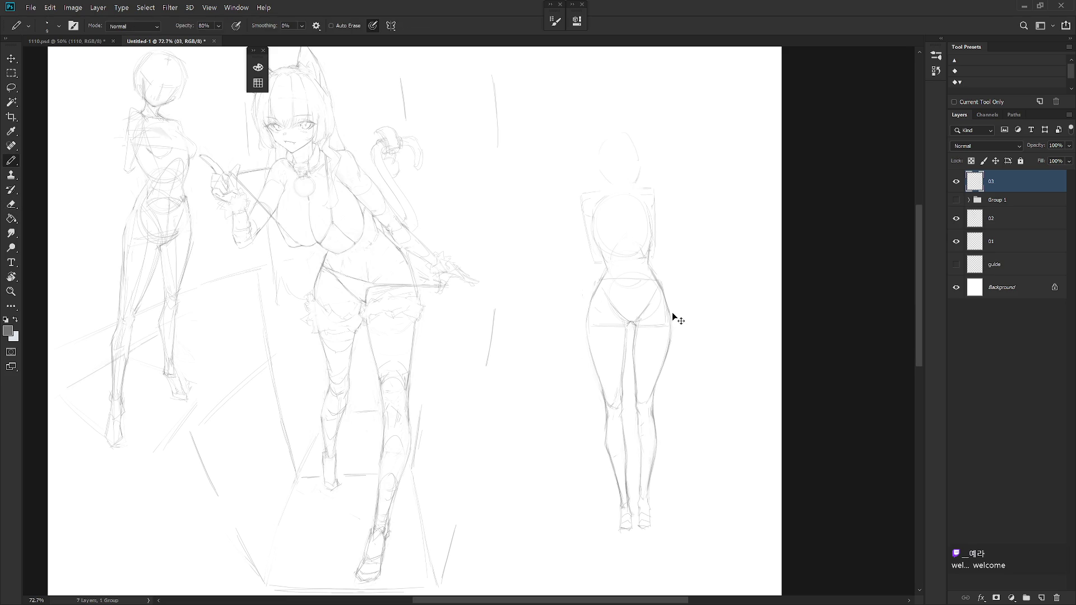
key("e")
key("b")
left_click_drag(591, 298, 585, 319)
key("e")
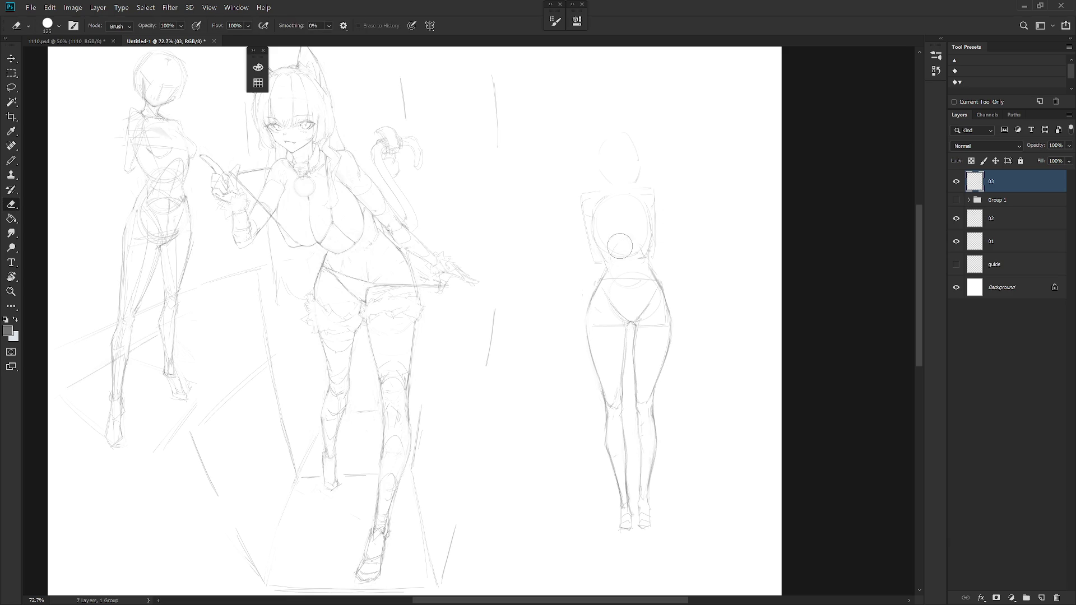
key("b")
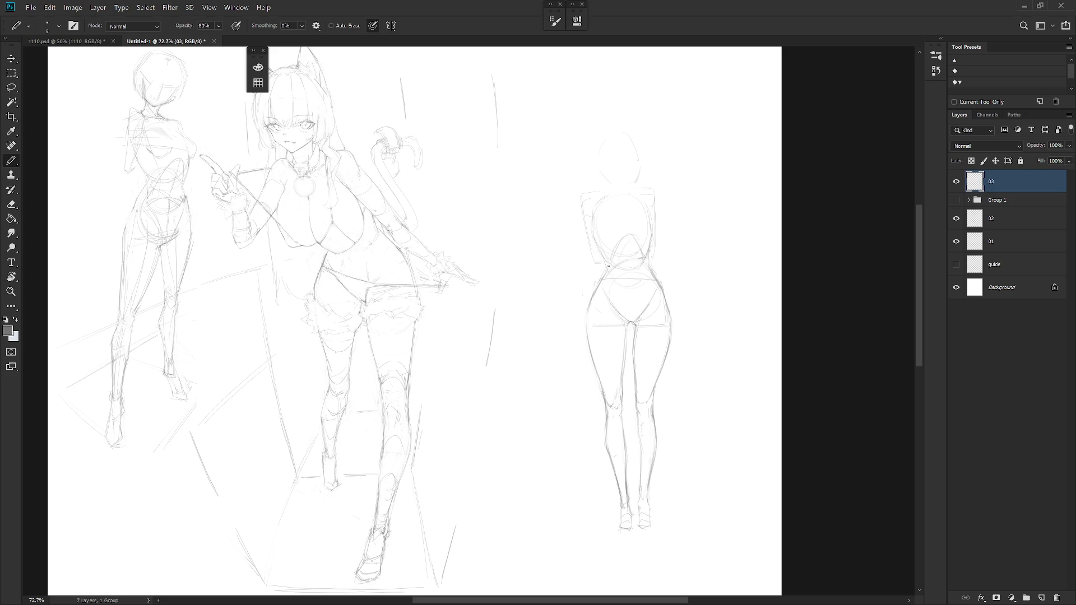
Sketch vertical lines along the left and right edges of the right figure's torso.
left_click_drag(611, 253, 614, 271)
scroll(619, 185, "up", 2)
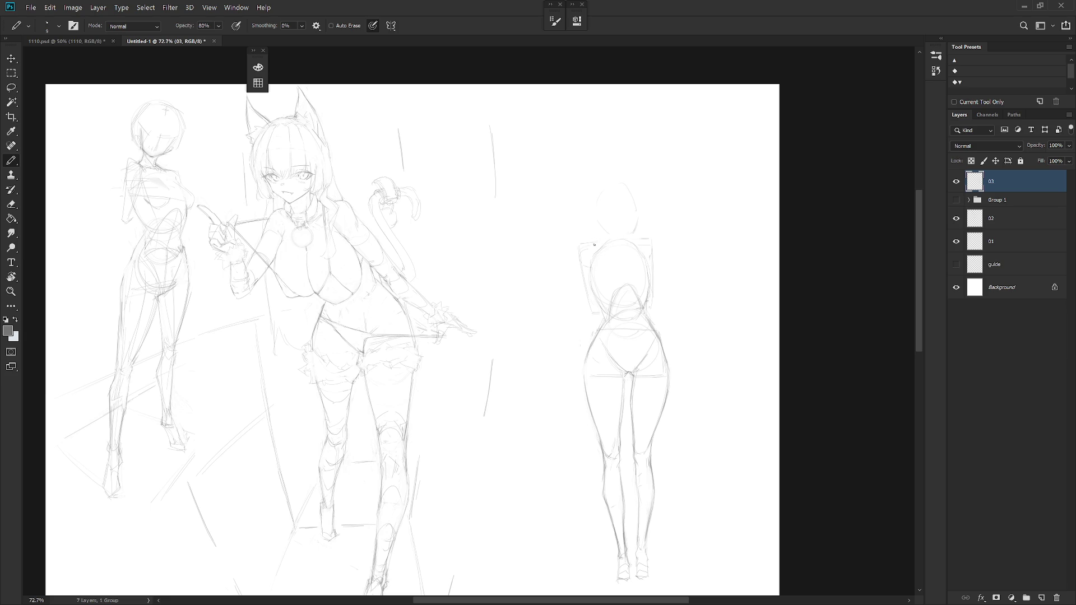
left_click_drag(593, 280, 586, 318)
left_click_drag(656, 250, 655, 304)
key("shift+b")
key("shift+b")
key("shift+b")
key("shift+b")
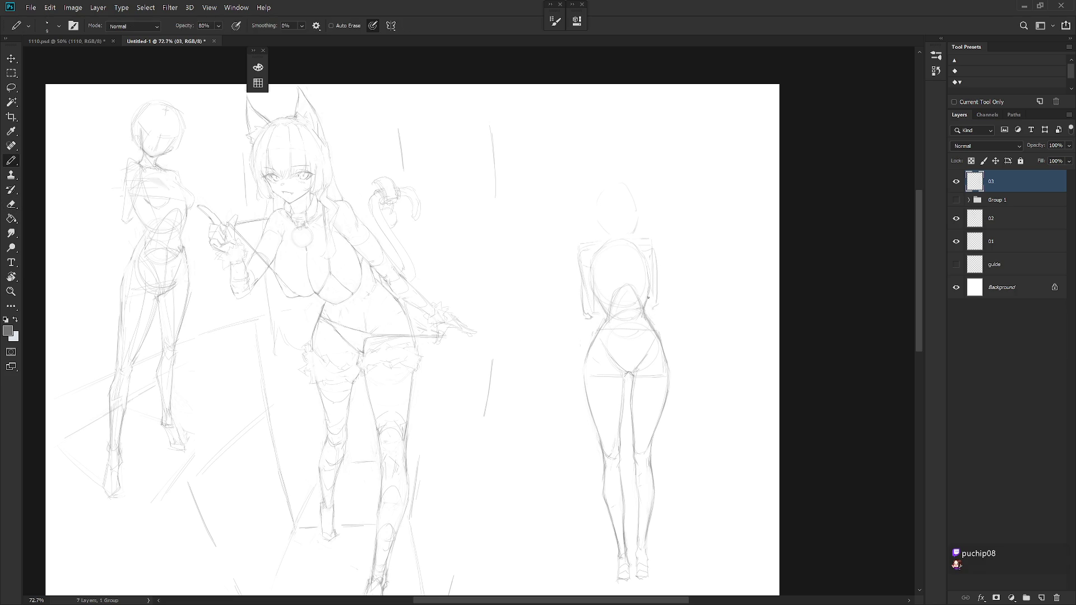
key("shift+b")
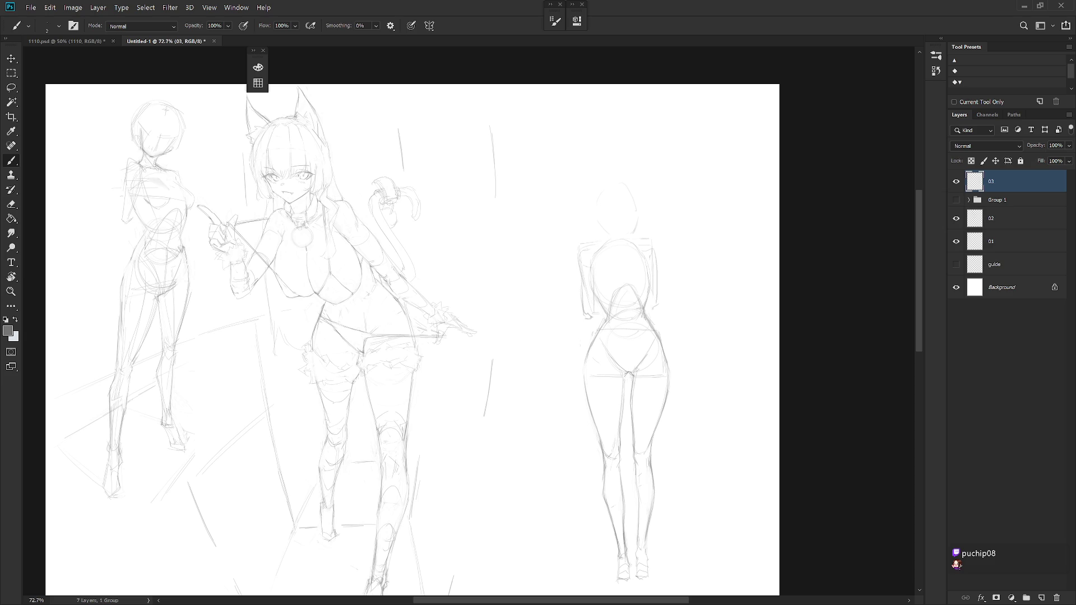
key("shift+b")
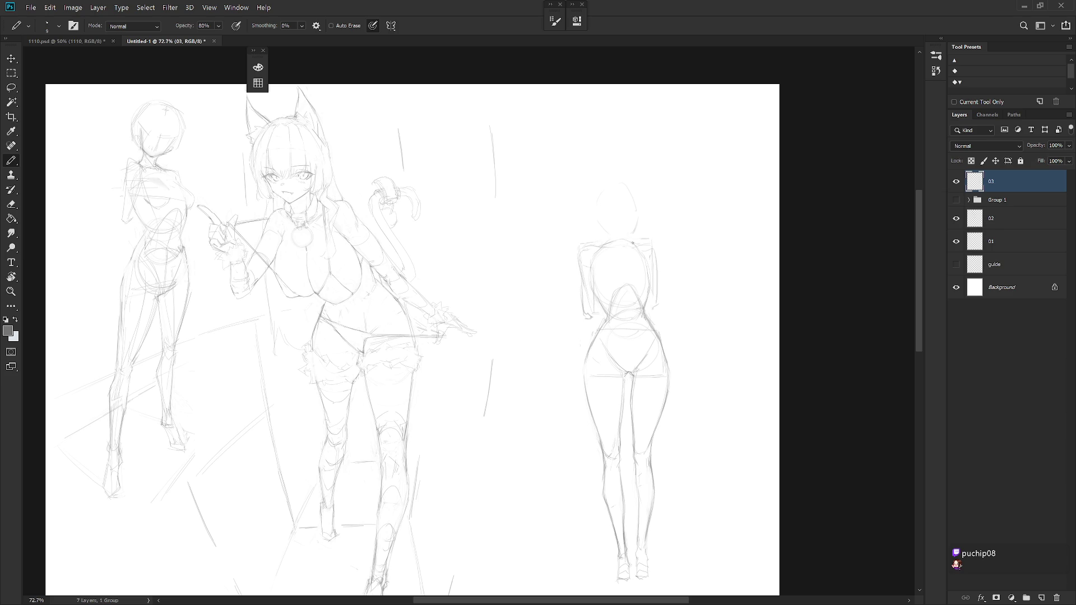
scroll(637, 239, "down", 4)
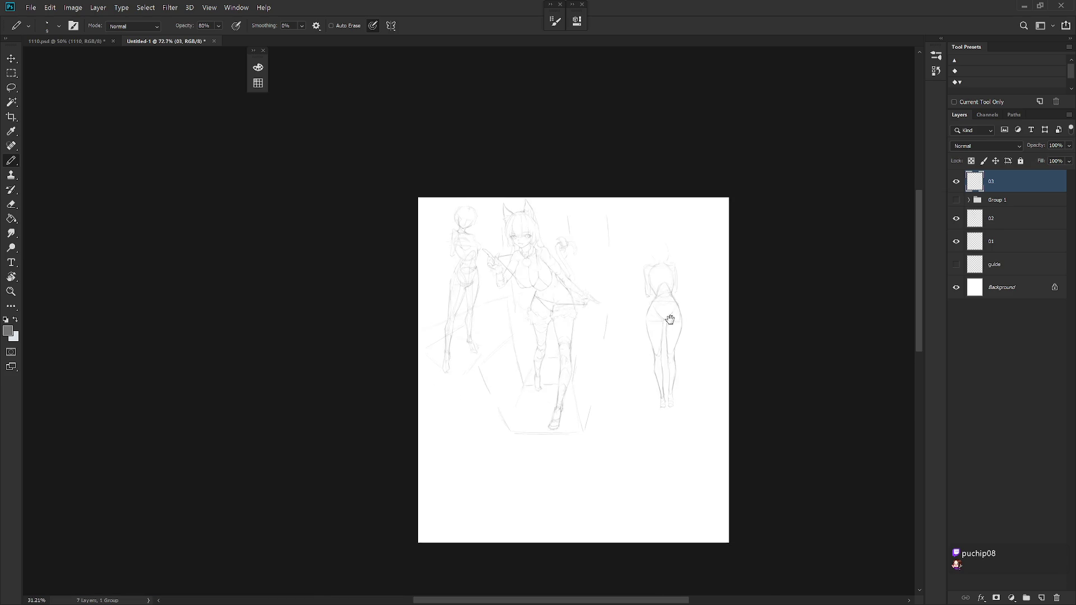
scroll(639, 244, "up", 4)
key("e")
key("b")
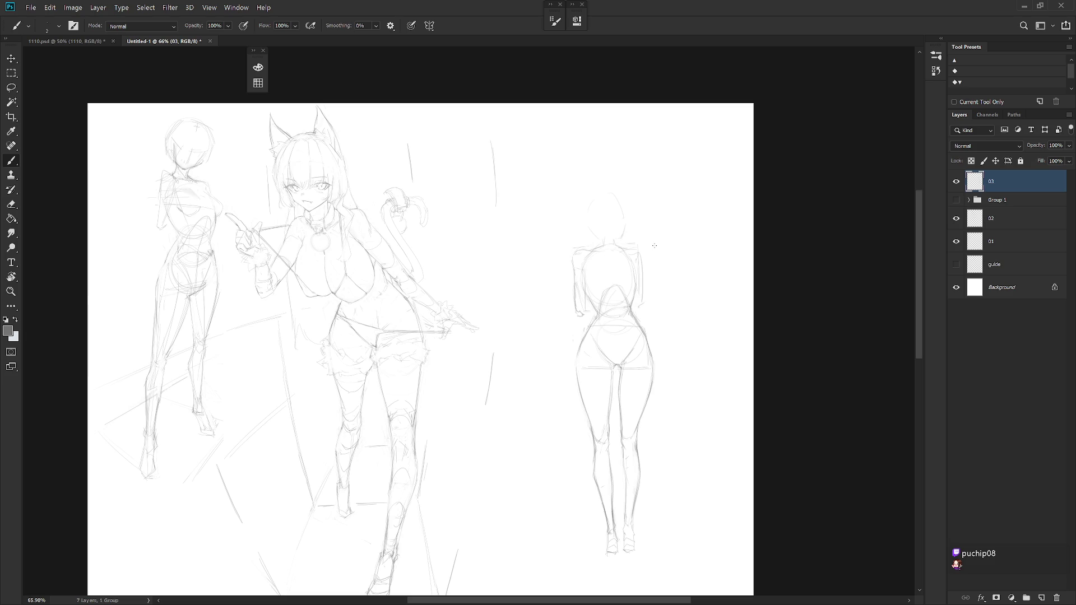
Erase stray arm lines and draw strokes along and across the right figure's waist.
key("e")
left_click_drag(575, 253, 584, 289)
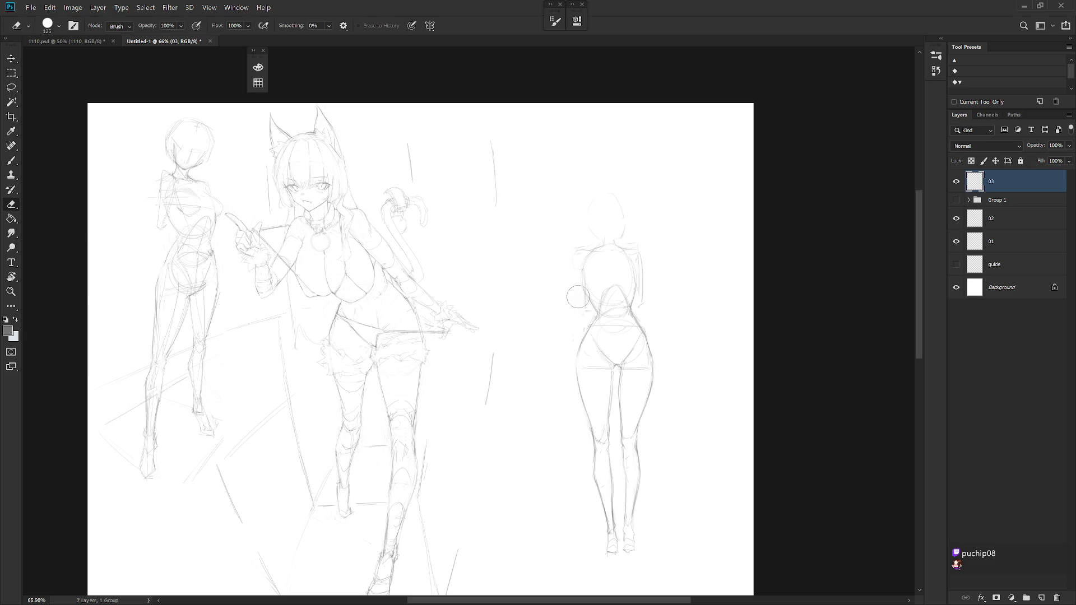
key("b")
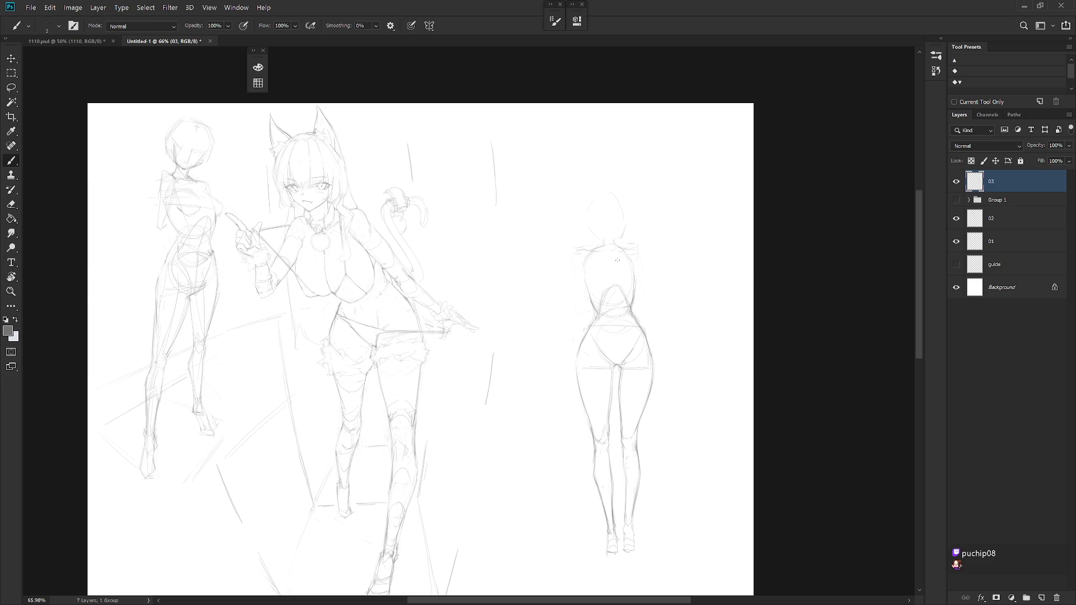
left_click_drag(594, 273, 589, 304)
left_click_drag(590, 290, 628, 285)
key("shift+b")
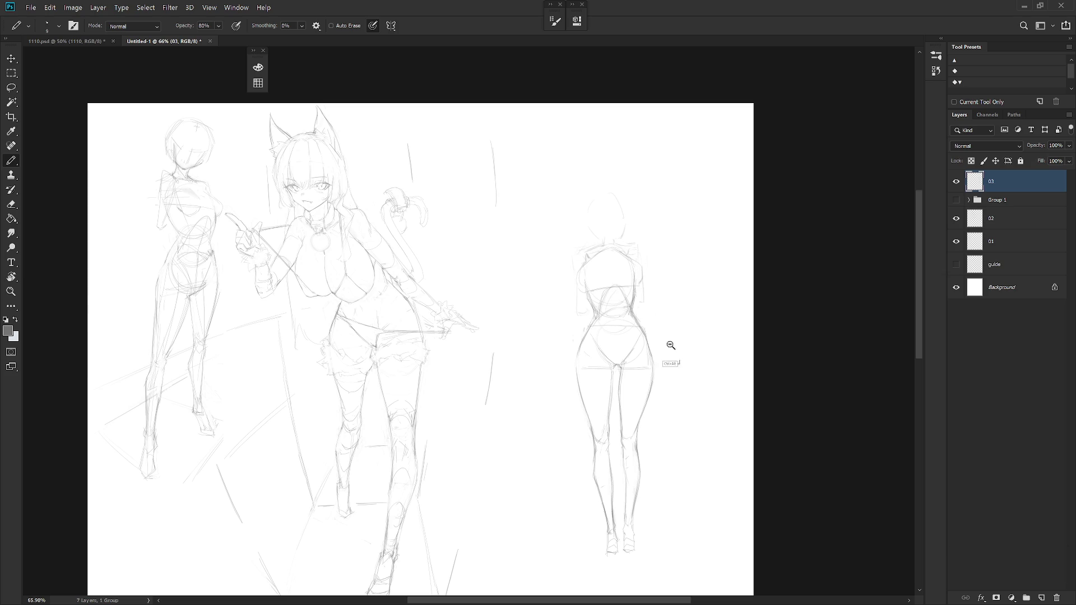
scroll(672, 337, "down", 3)
Scale up the whole right figure and erase a small mark on it.
key("ctrl+t")
left_click_drag(660, 414, 663, 384)
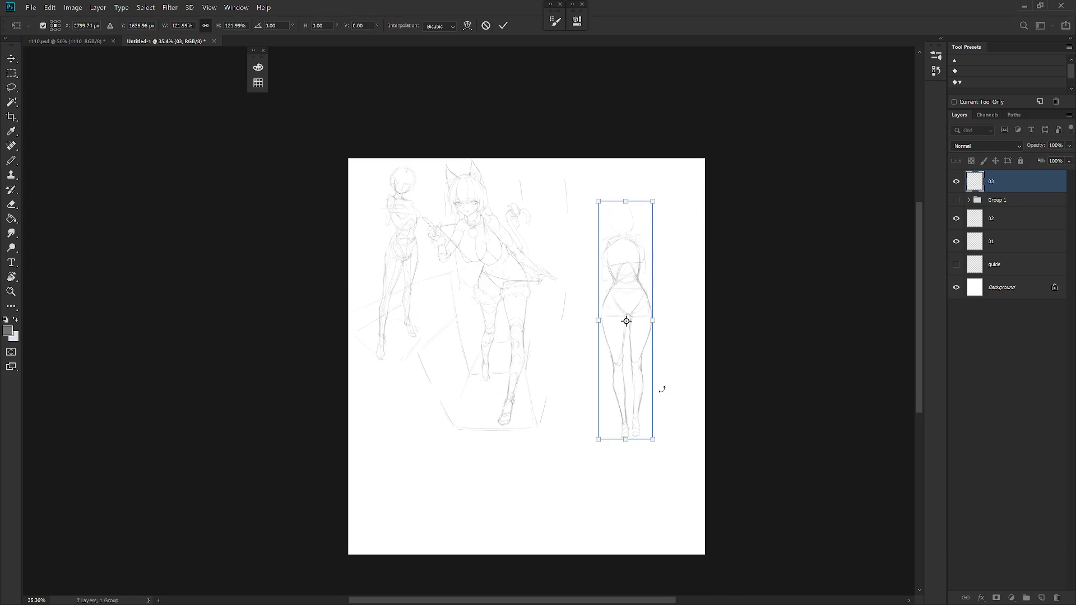
key("Return")
scroll(668, 393, "up", 2)
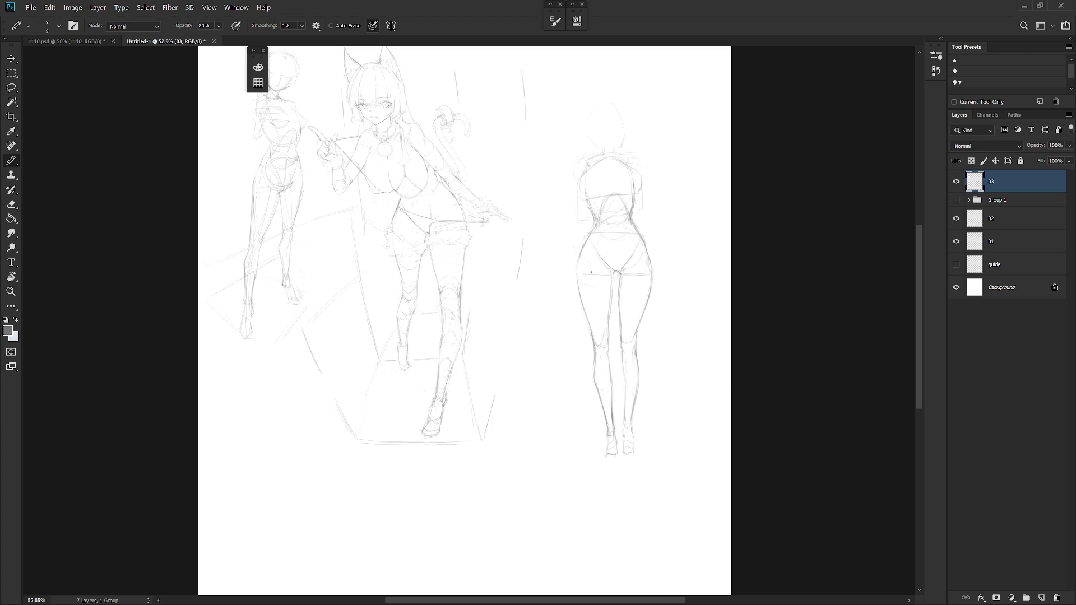
key("e")
key("b")
key("e")
left_click(620, 259)
key("b")
scroll(637, 198, "up", 2)
Lasso the head and upper body, stretch it taller and slightly narrower, and deselect.
key("l")
mouse_move(579, 220)
left_mouse_down()
mouse_move(645, 225)
mouse_move(558, 233)
left_mouse_up()
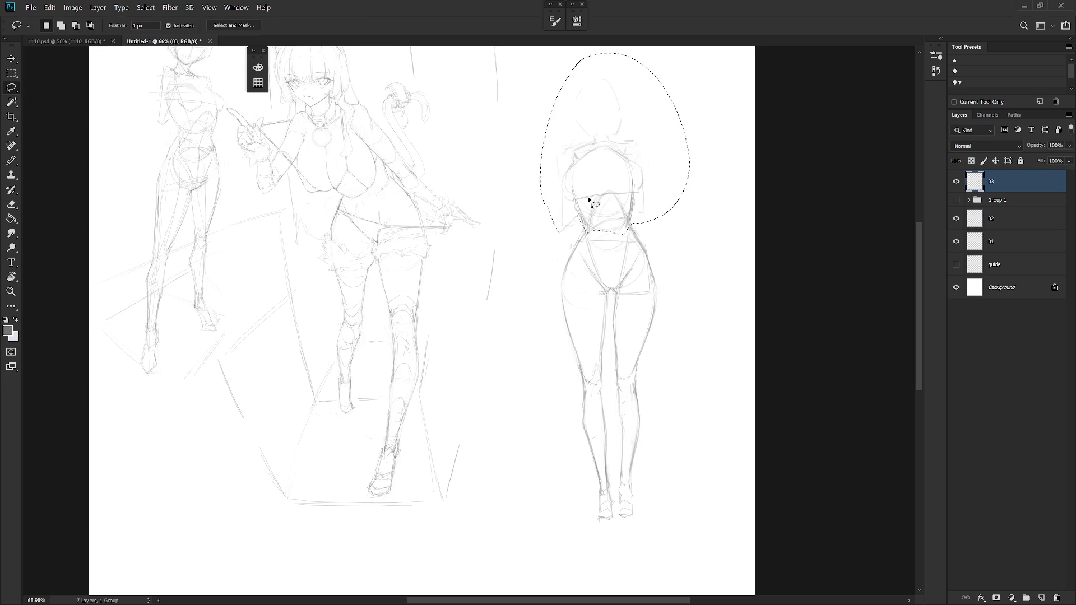
key("ctrl+t")
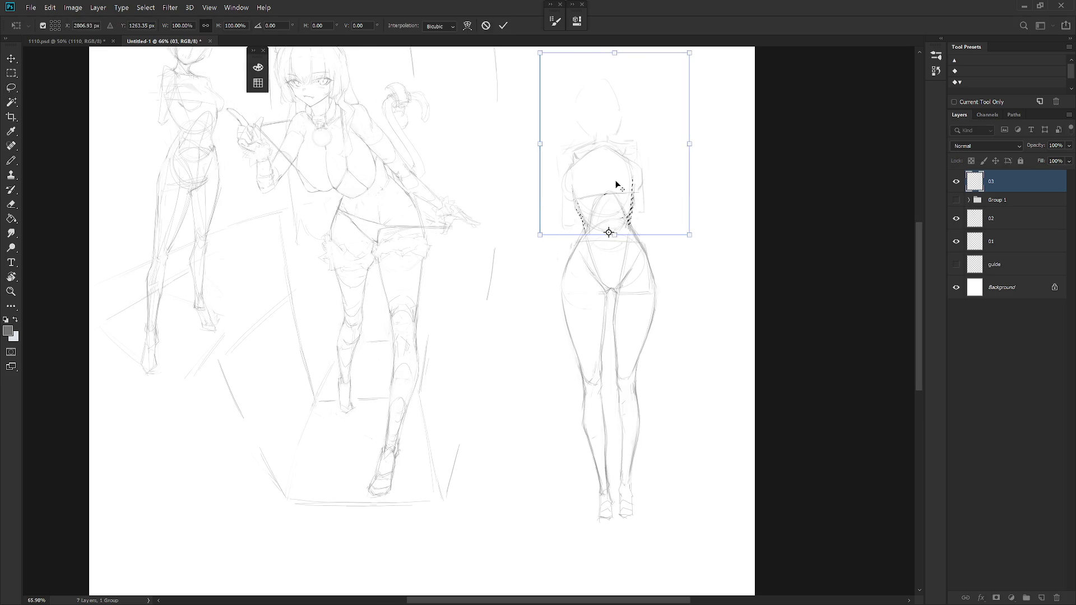
left_click_drag(601, 125, 602, 111)
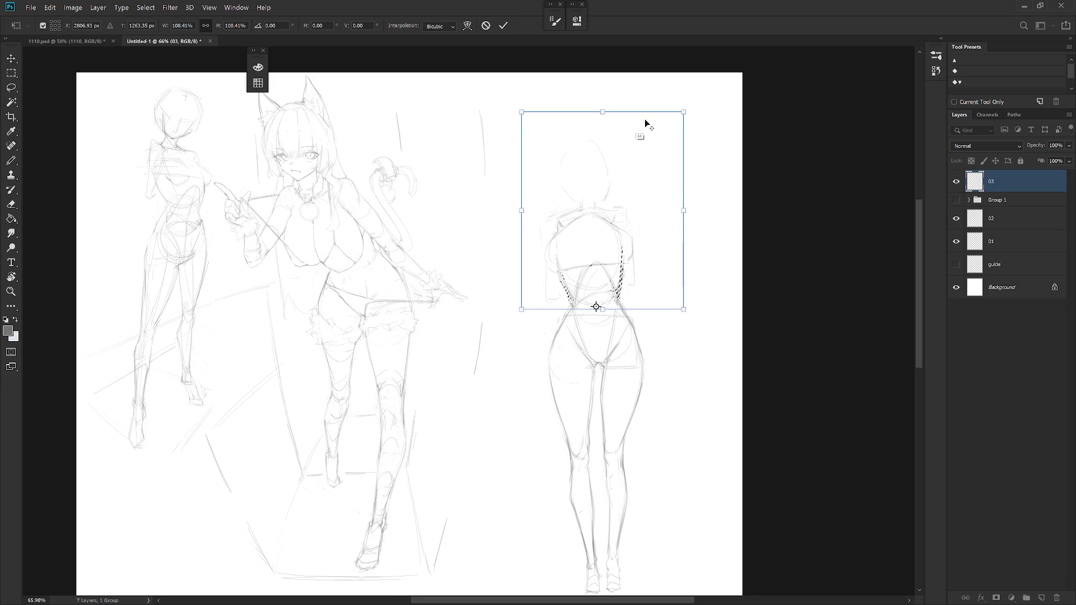
left_click_drag(684, 211, 679, 207)
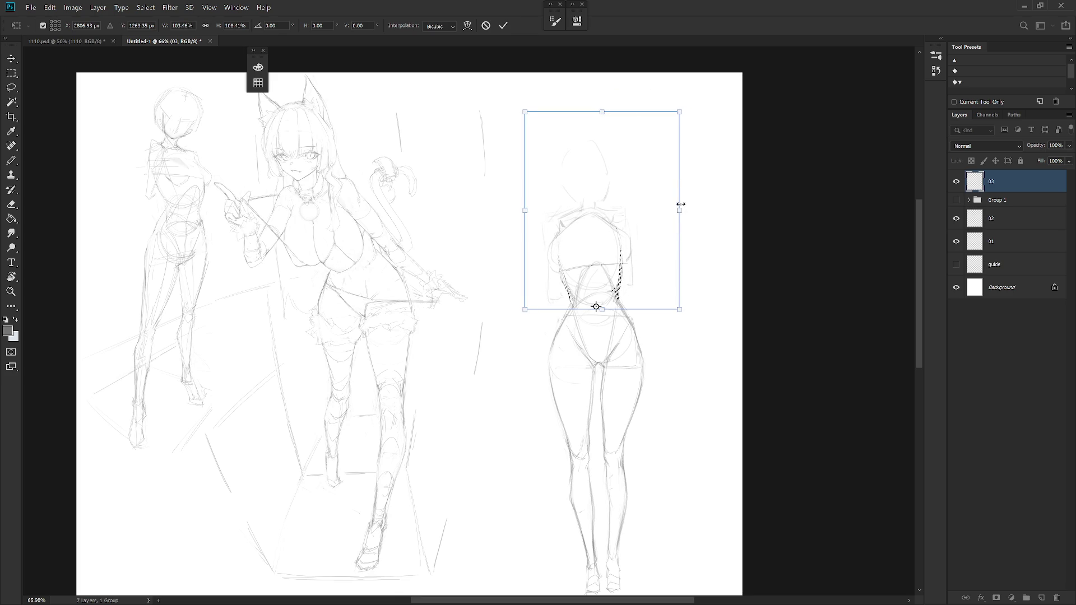
key("Return")
key("ctrl+d")
mouse_move(643, 281)
left_mouse_down()
mouse_move(632, 238)
mouse_move(645, 255)
left_mouse_up()
key("b")
Draw a line down between the right figure's legs and erase its lower end.
key("e")
key("b")
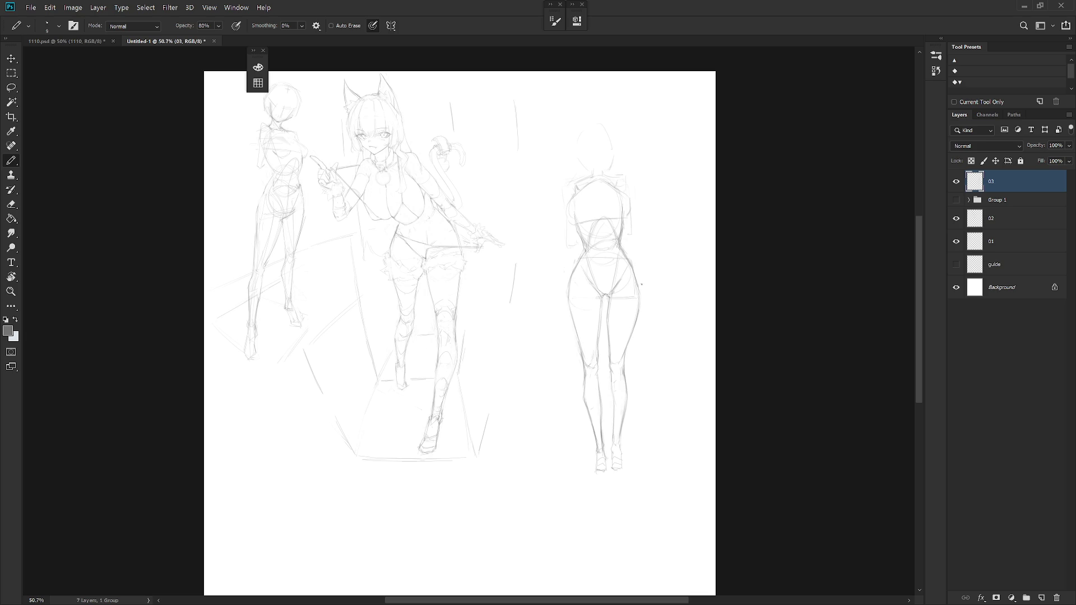
left_click_drag(594, 301, 611, 343)
key("e")
left_click_drag(610, 343, 605, 302)
key("b")
Erase leftover sketch lines between the legs.
key("e")
key("b")
key("e")
left_click_drag(607, 345, 600, 322)
key("b")
key("e")
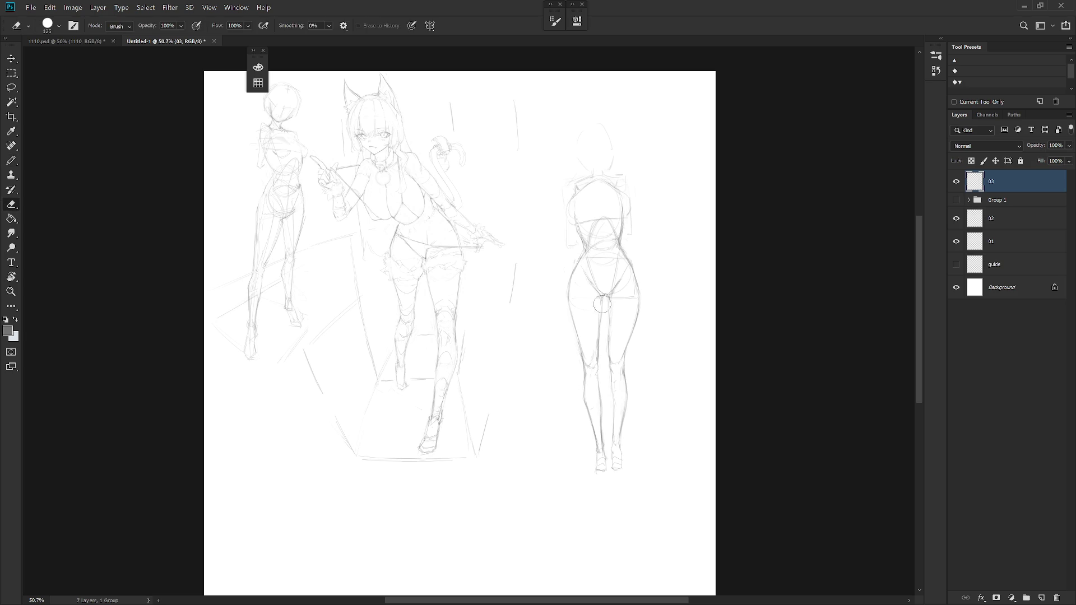
key("b")
scroll(639, 311, "down", 3)
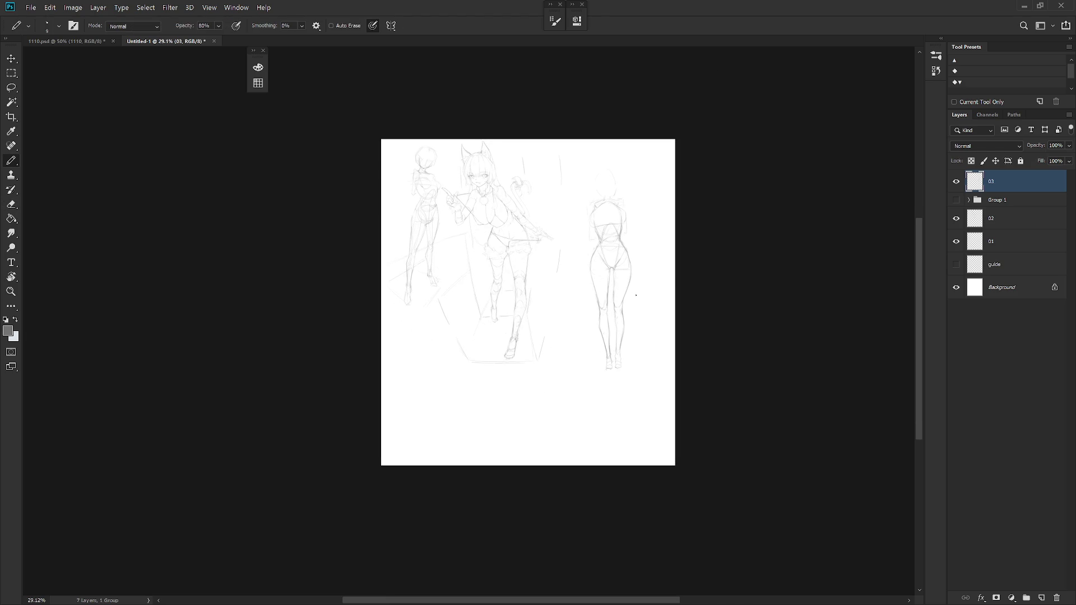
scroll(636, 302, "up", 2)
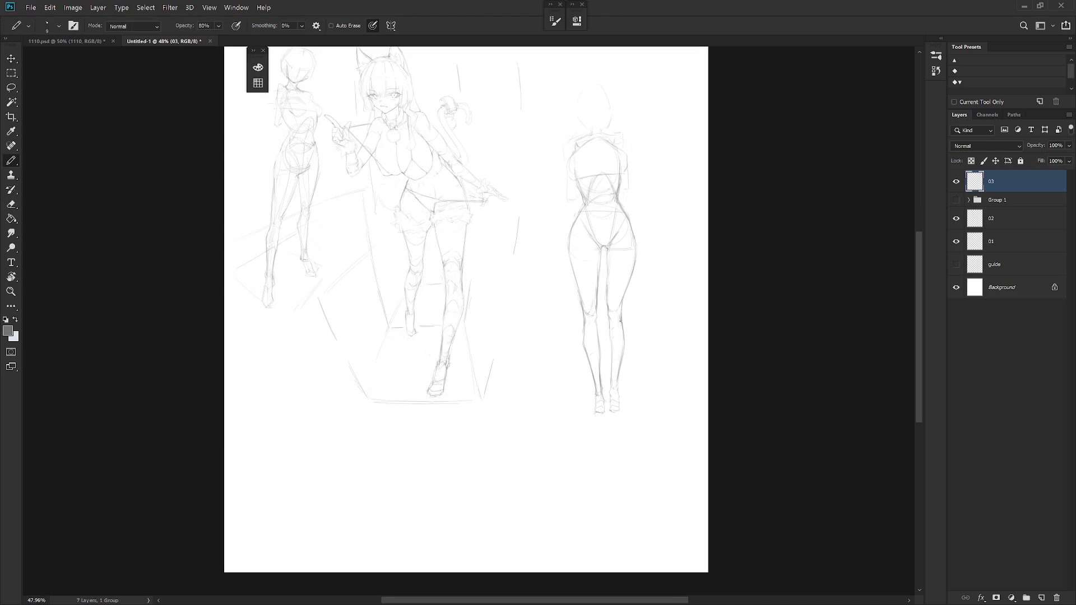
Reveal the hidden CENSORSHIP shirt group and make its shading Layer 2 active.
left_click(955, 199)
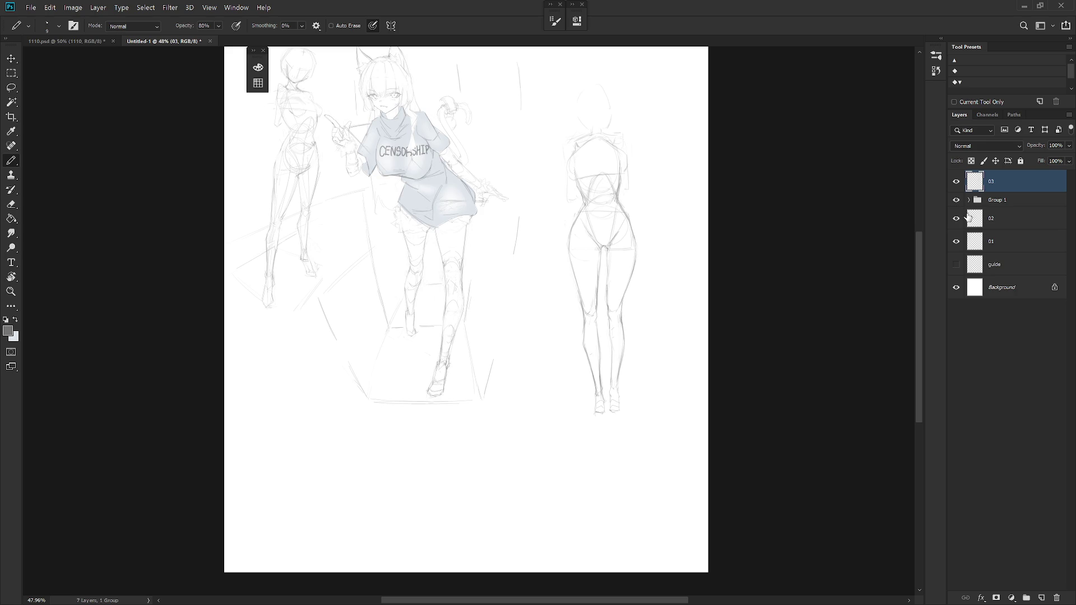
left_click(979, 202)
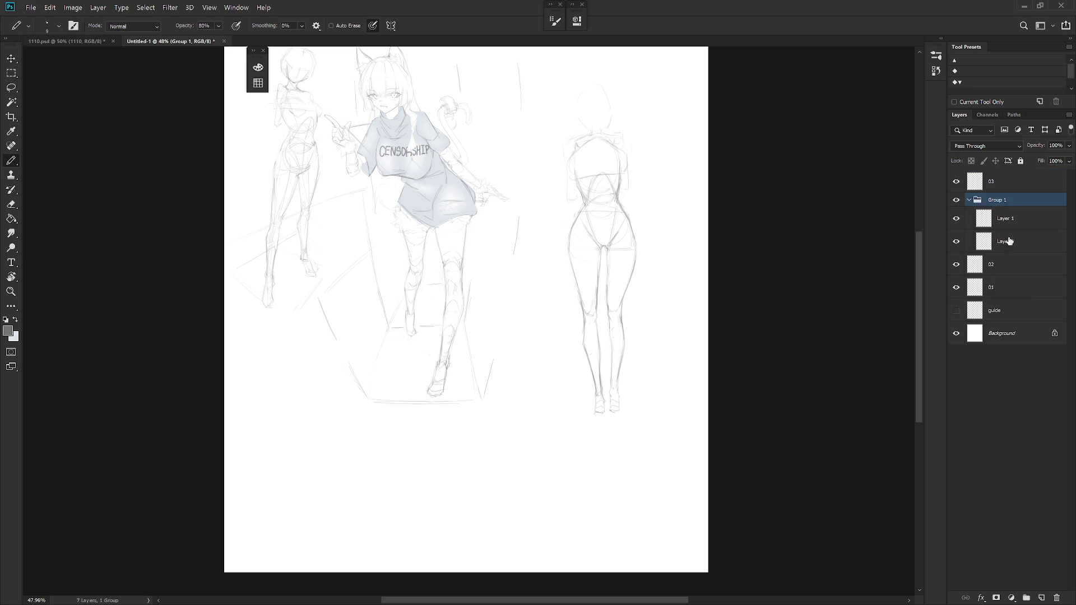
left_click(1011, 242)
left_click(997, 231, "alt")
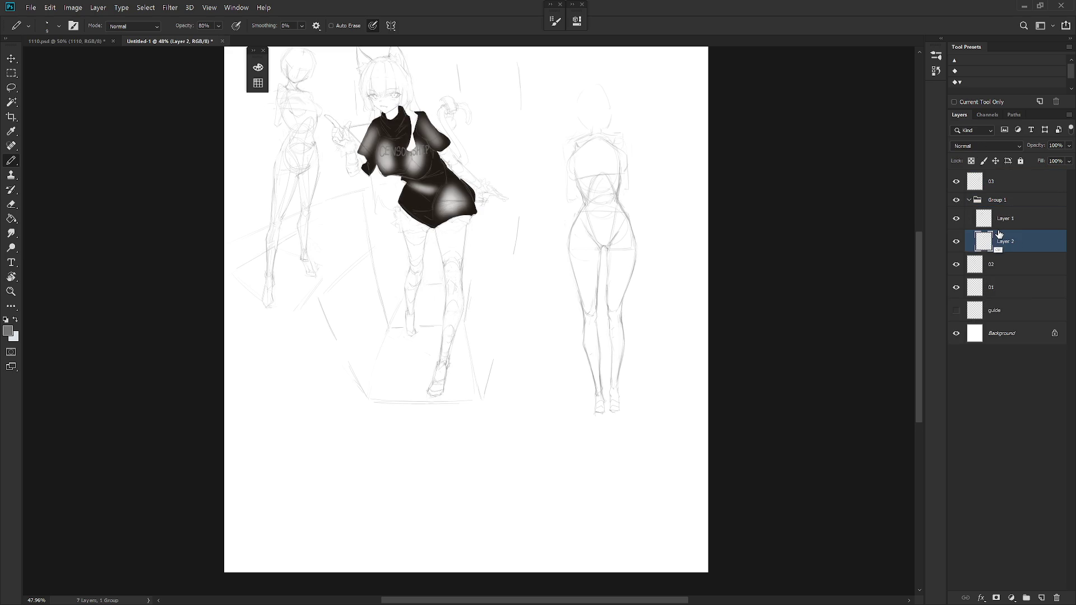
left_click(997, 232, "alt")
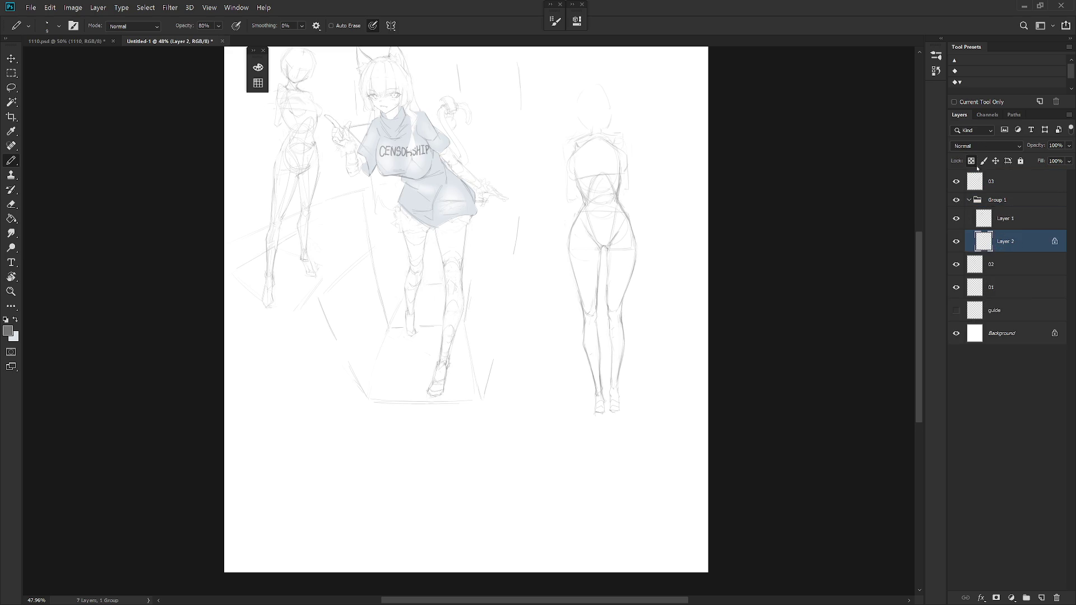
Fill the shirt shading with a light pink chosen in the Color panel.
key("F6")
left_click(300, 82)
left_click(427, 131)
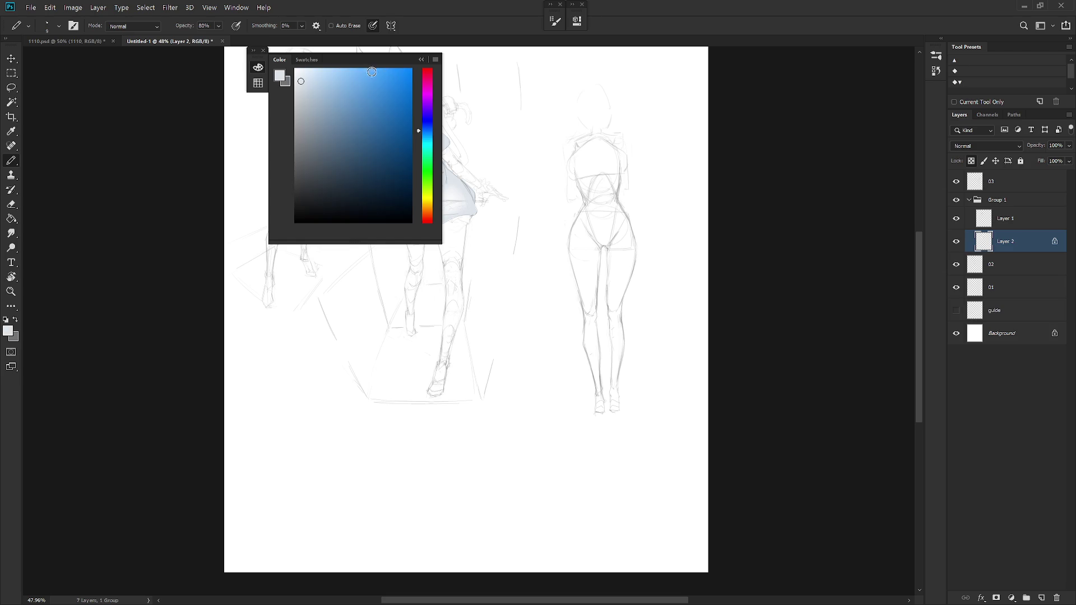
left_click(428, 218)
left_click(334, 69)
key("alt+BackSpace")
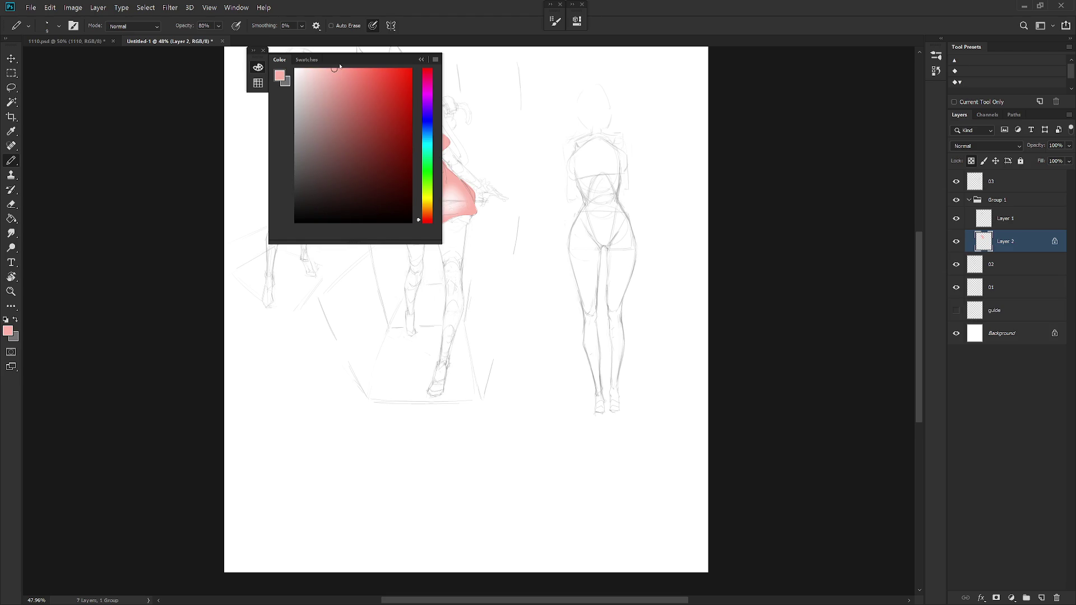
Darken the pink toward orange and refill the shirt shading with muted brown.
left_click_drag(333, 120, 324, 145)
left_click(427, 210)
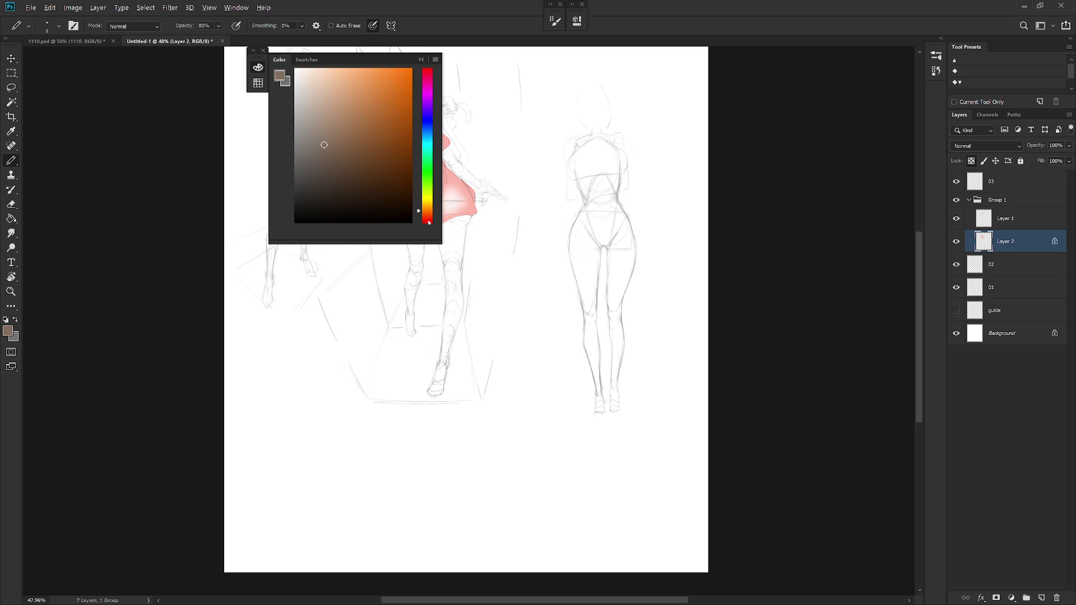
key("alt+BackSpace")
scroll(634, 473, "up", 2)
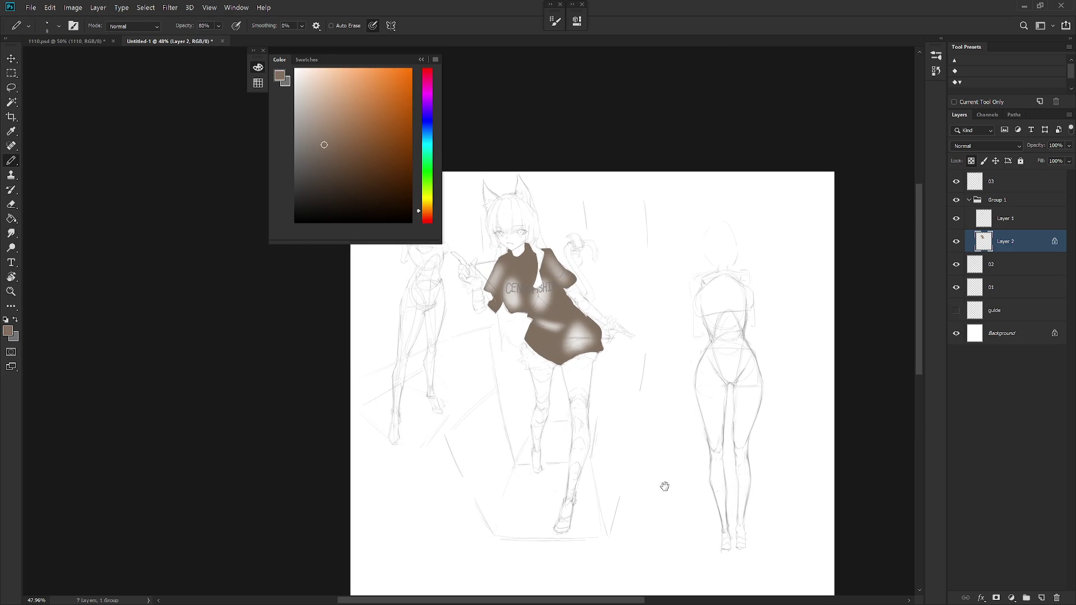
scroll(665, 489, "up", 2)
Set Layer 1 to Multiply blending and return to the shading on Layer 2.
left_click(1007, 220)
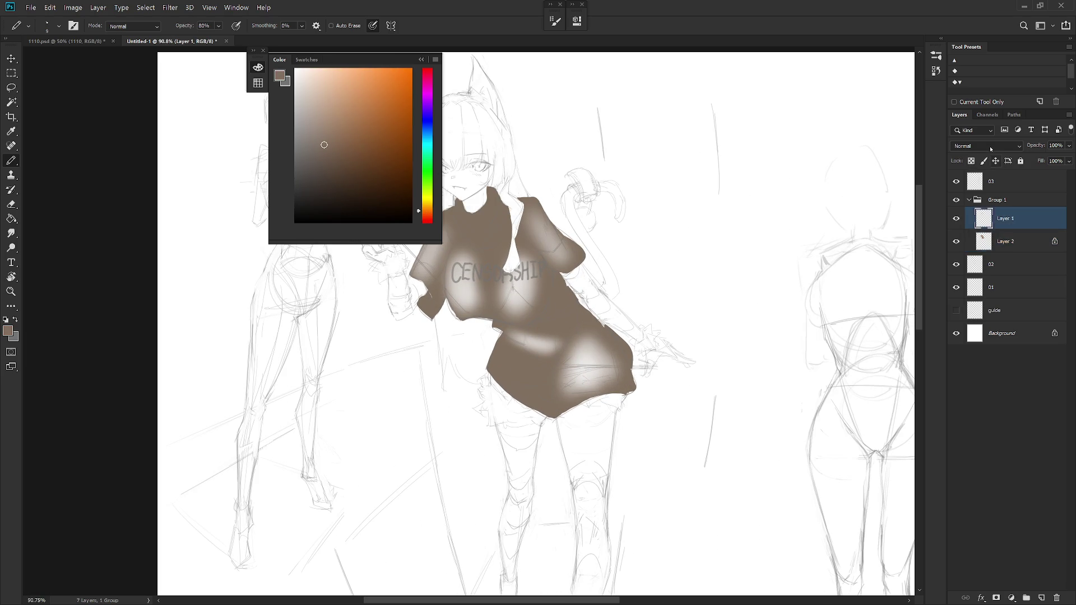
left_click(985, 145)
left_click(985, 195)
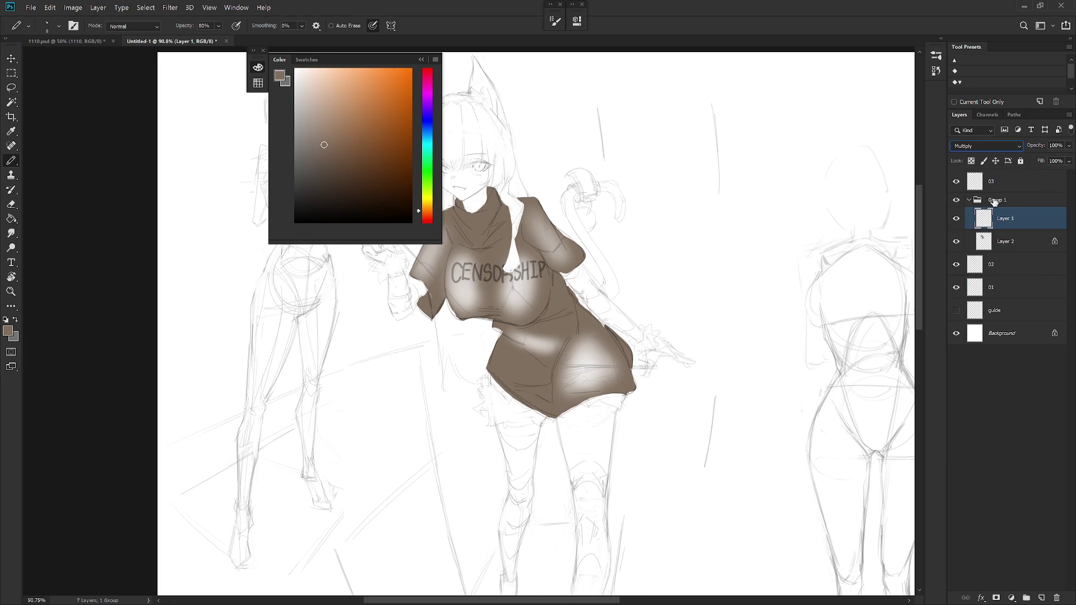
left_click(1014, 241)
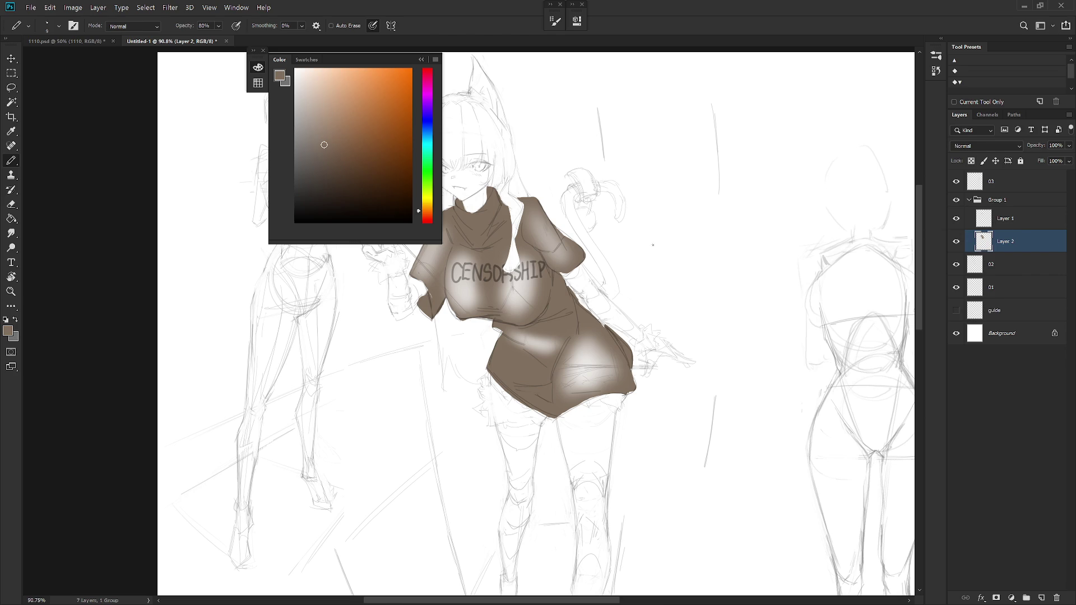
Lasso the chest and middle highlight patches on the shirt and fill them brown.
key("l")
mouse_move(450, 249)
left_mouse_down()
mouse_move(496, 290)
mouse_move(513, 274)
mouse_move(443, 286)
left_mouse_up()
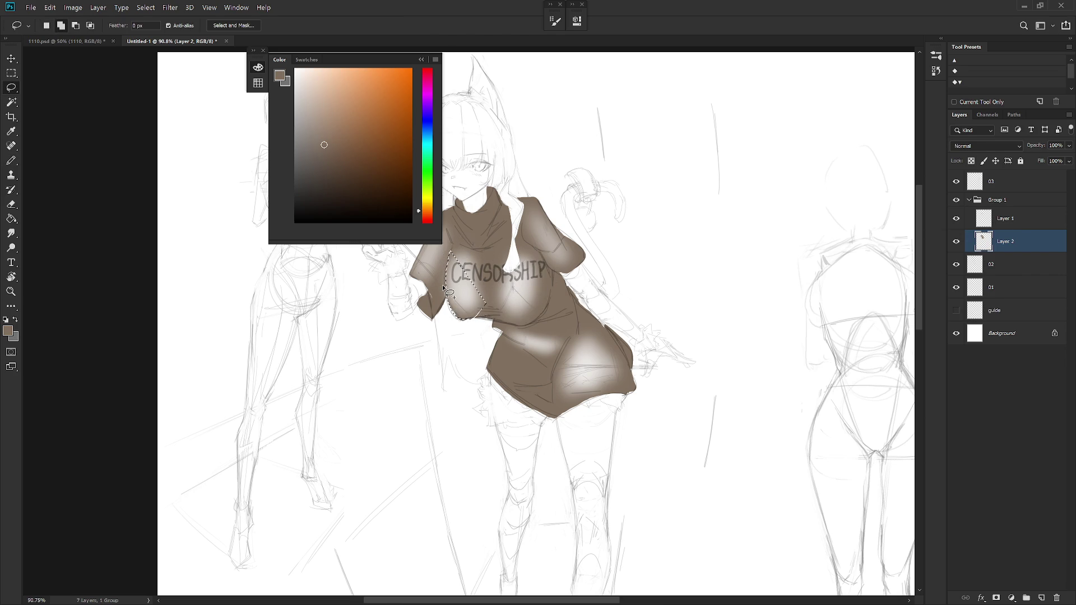
key("Delete")
key("ctrl+d")
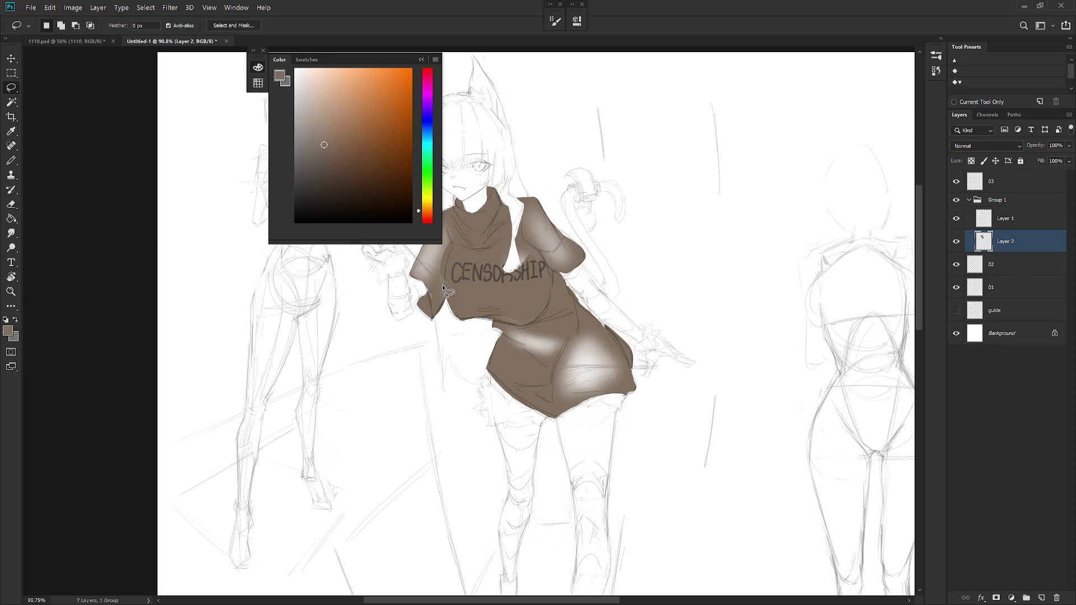
left_click_drag(498, 328, 540, 270)
mouse_move(531, 246)
left_mouse_down()
mouse_move(504, 292)
mouse_move(586, 343)
mouse_move(578, 352)
mouse_move(504, 290)
mouse_move(519, 273)
mouse_move(491, 290)
mouse_move(716, 382)
left_mouse_up()
key("Delete")
key("ctrl+d")
Fill the sleeve, upper sleeve and lower hem highlights with brown and deselect.
key("Delete")
key("ctrl+d")
key("Delete")
key("ctrl+d")
scroll(713, 380, "down", 3)
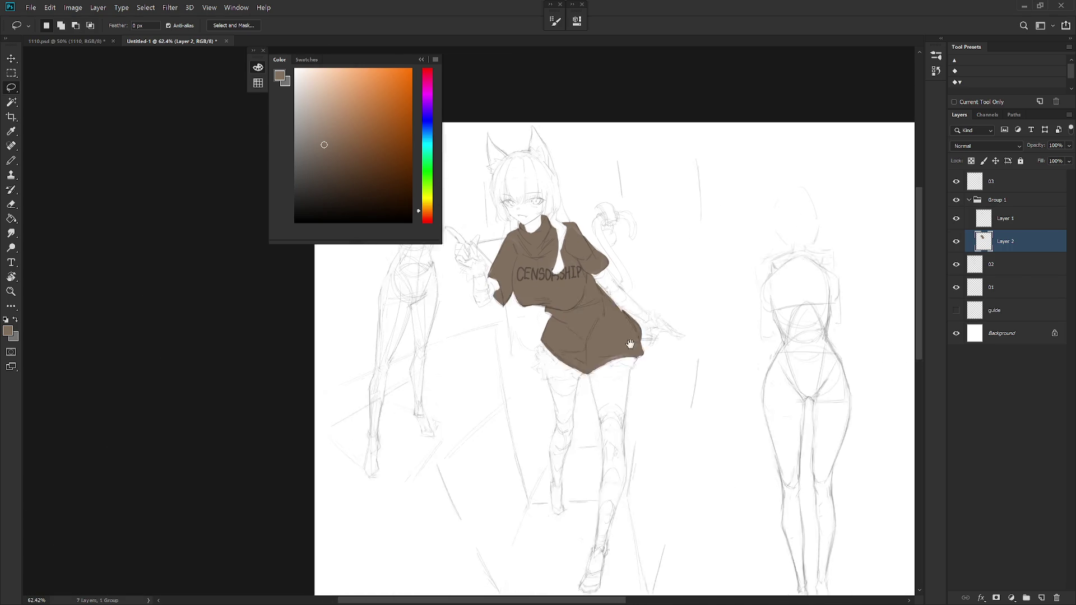
left_click_drag(557, 357, 555, 357)
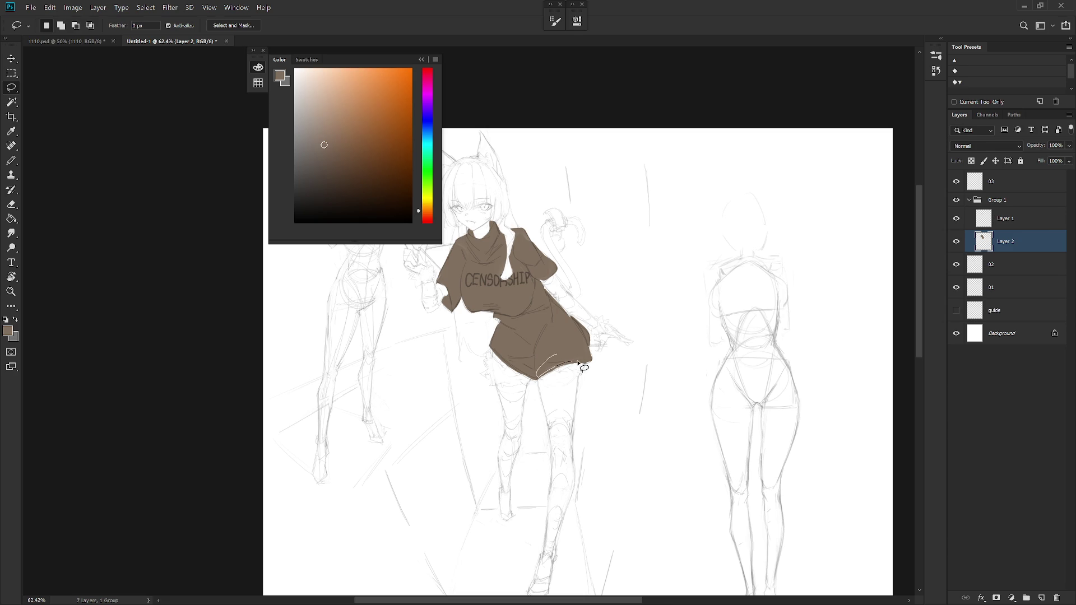
key("Delete")
key("ctrl+d")
scroll(639, 462, "down", 2)
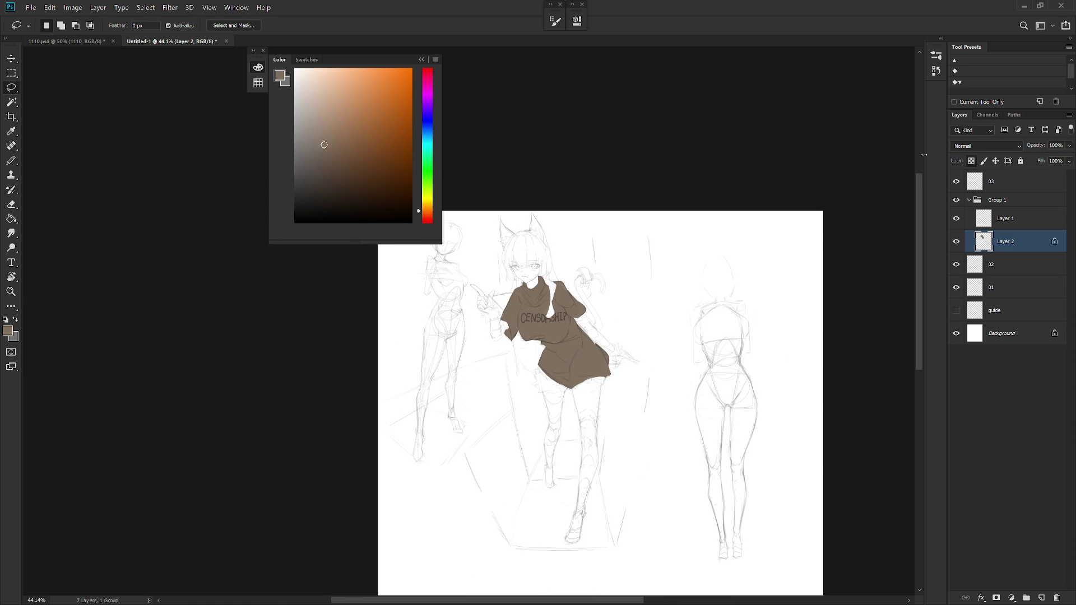
Fill the locked shirt shading Layer 2 with orange.
left_click(378, 92)
key("alt+BackSpace")
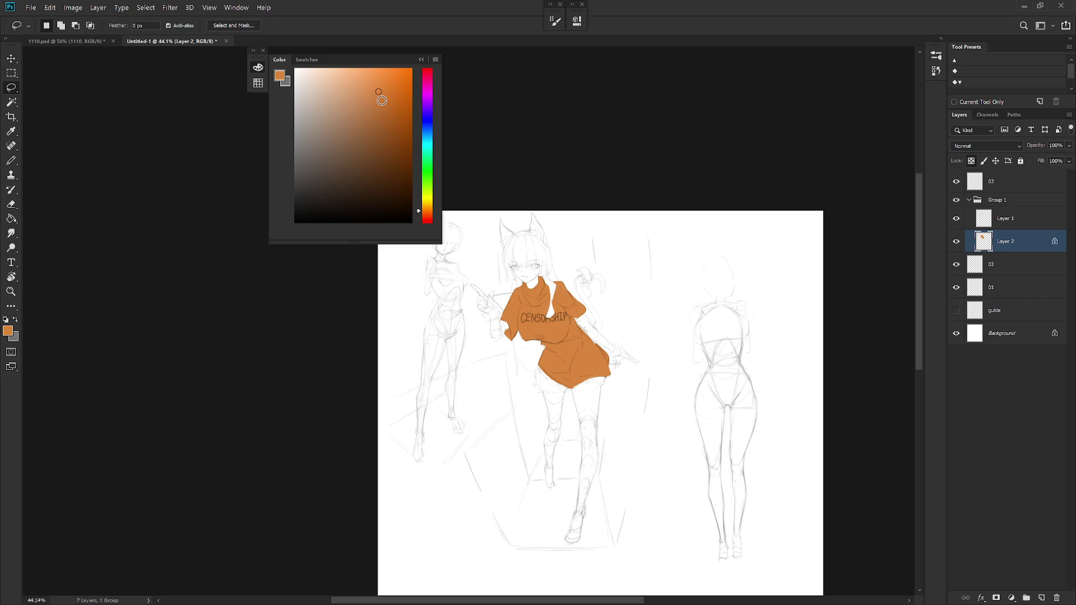
scroll(573, 343, "up", 2)
key("b")
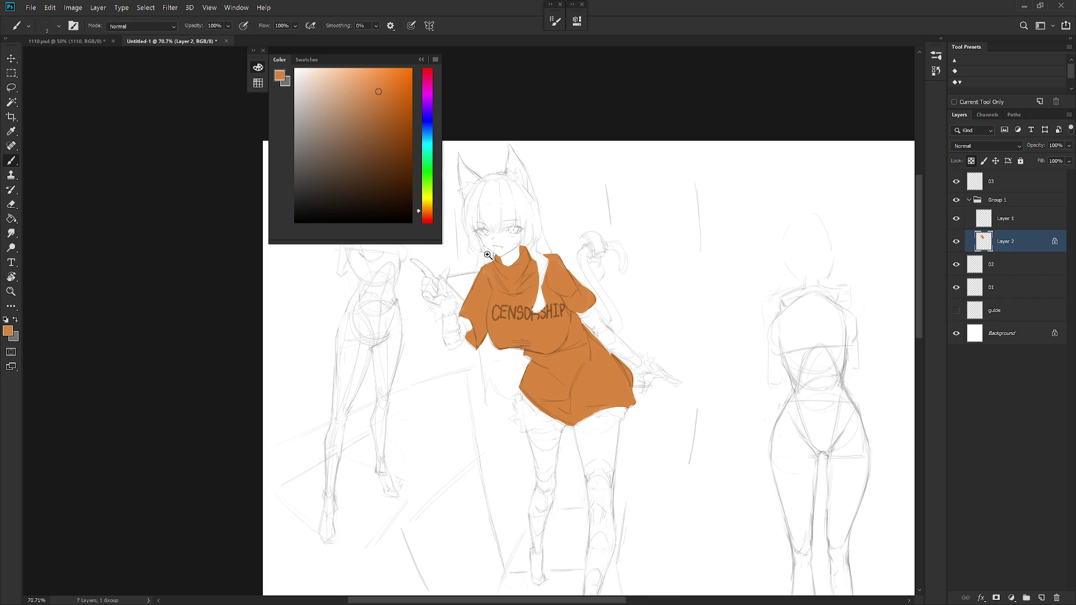
scroll(518, 222, "up", 3)
key("l")
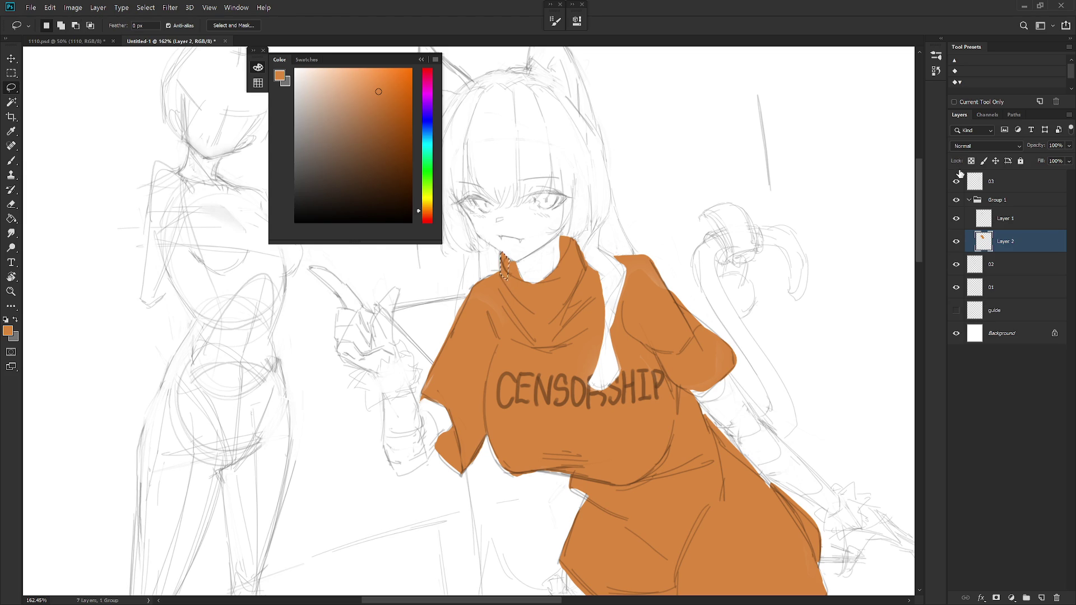
scroll(652, 325, "down", 3)
left_click_drag(721, 360, 693, 321)
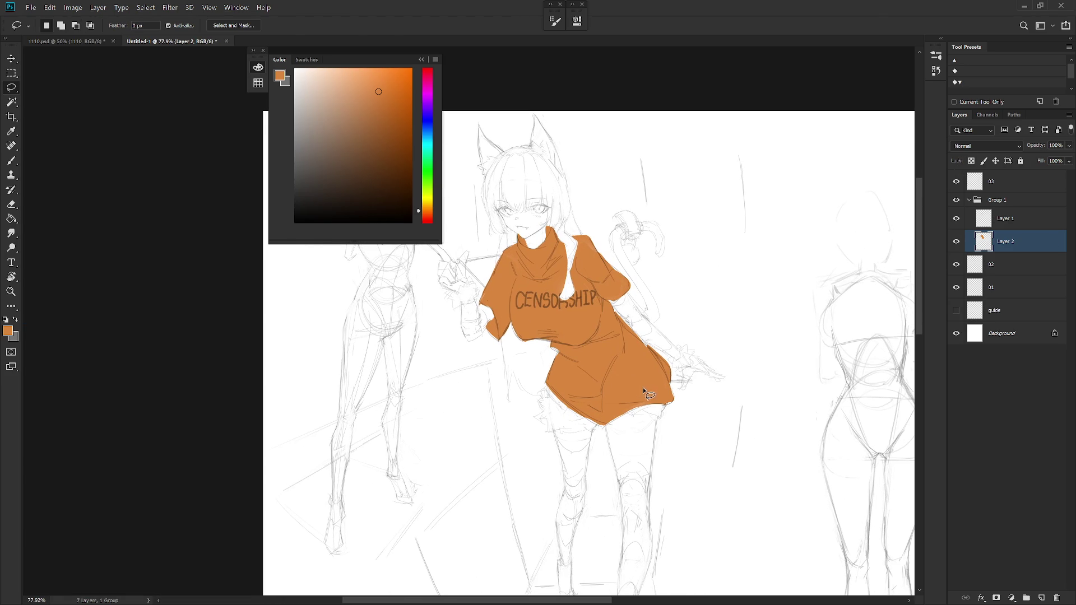
key("b")
Outline the end of the shirt lettering, then set Layer 2 to 50% opacity.
left_click(1018, 221)
scroll(630, 349, "up", 3)
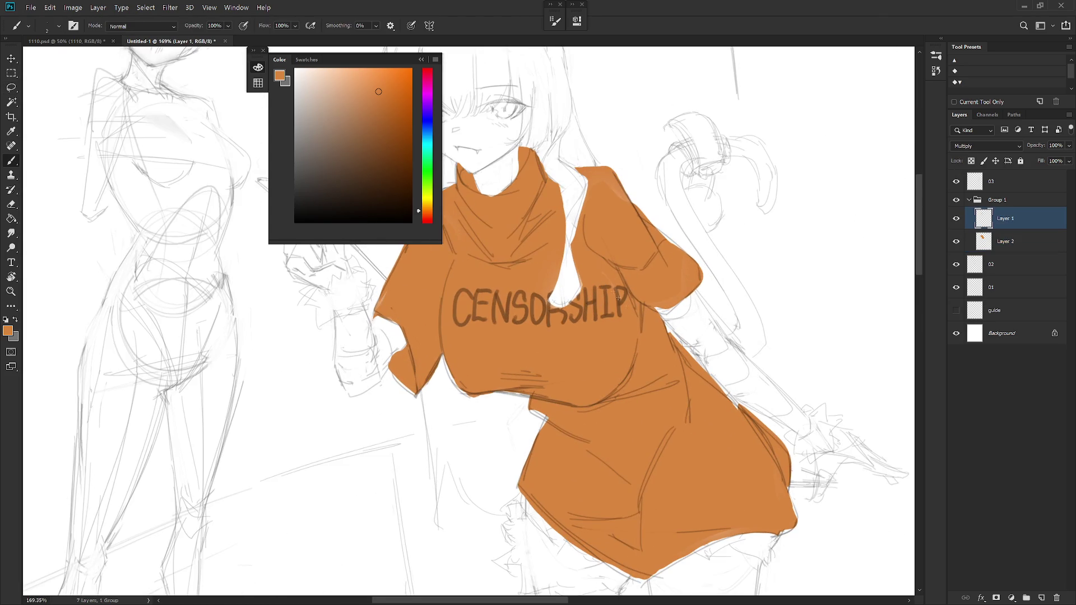
scroll(631, 349, "down", 1)
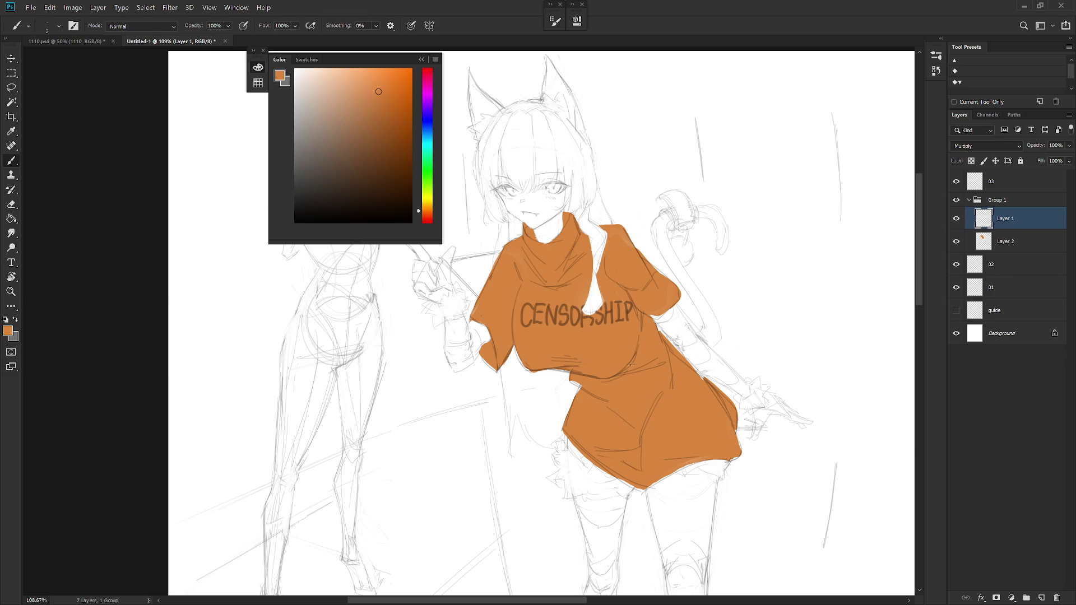
key("l")
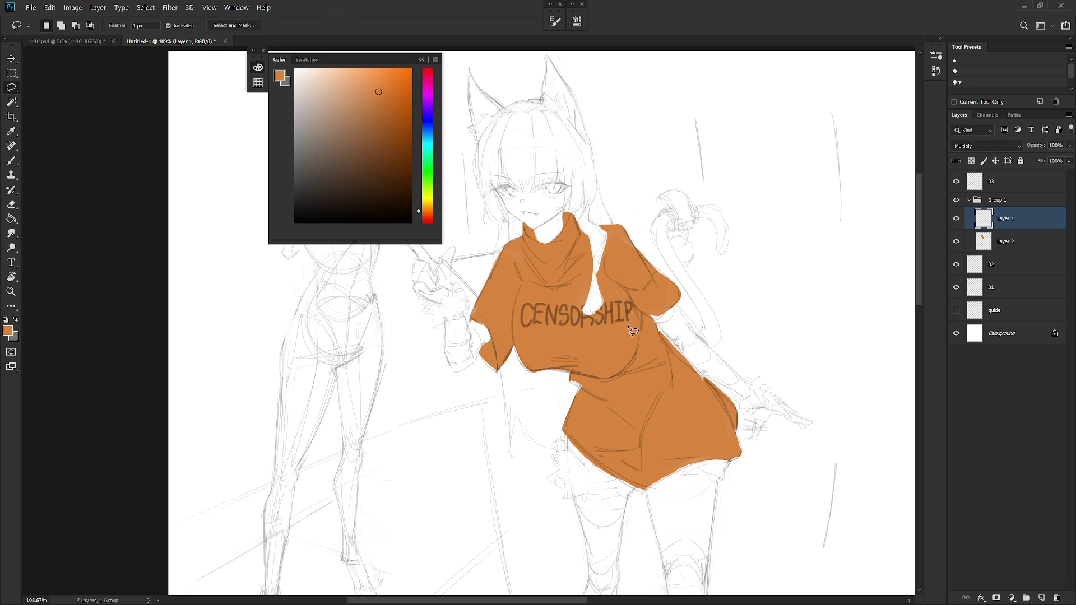
left_click_drag(633, 304, 597, 328)
scroll(648, 340, "down", 3)
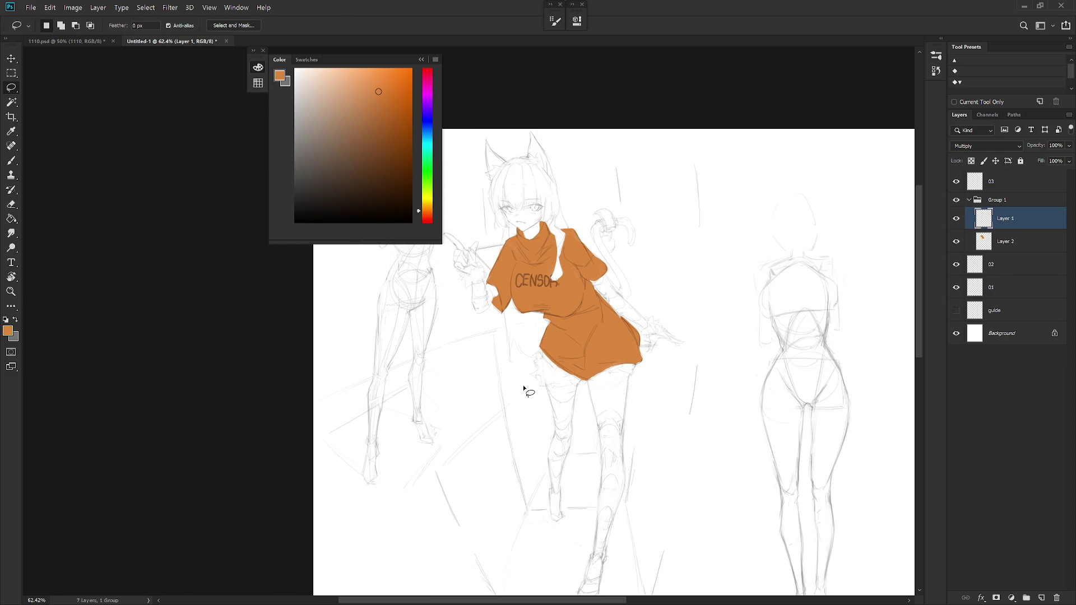
left_click(1024, 243)
key("5")
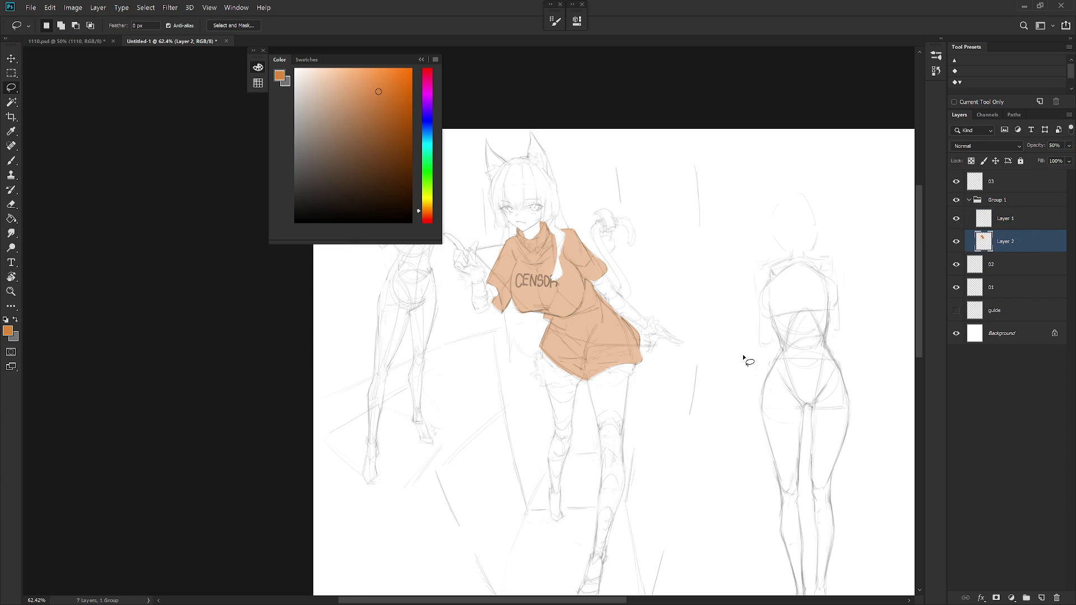
scroll(767, 349, "down", 2)
Hide the shirt group and create a new layer above layer 02.
left_click(955, 199)
left_click(1001, 265)
key("ctrl+shift+n")
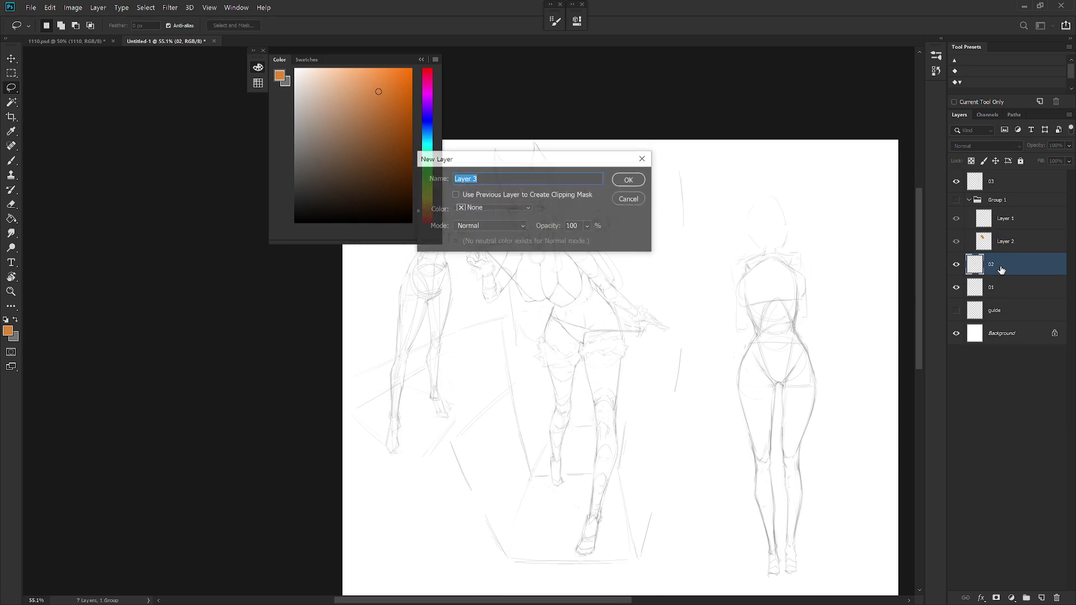
key("Return")
Move the new layer below 02 and rename it '(02) area'.
left_click_drag(1000, 267, 1008, 291)
double_click(1005, 286)
type("02) a")
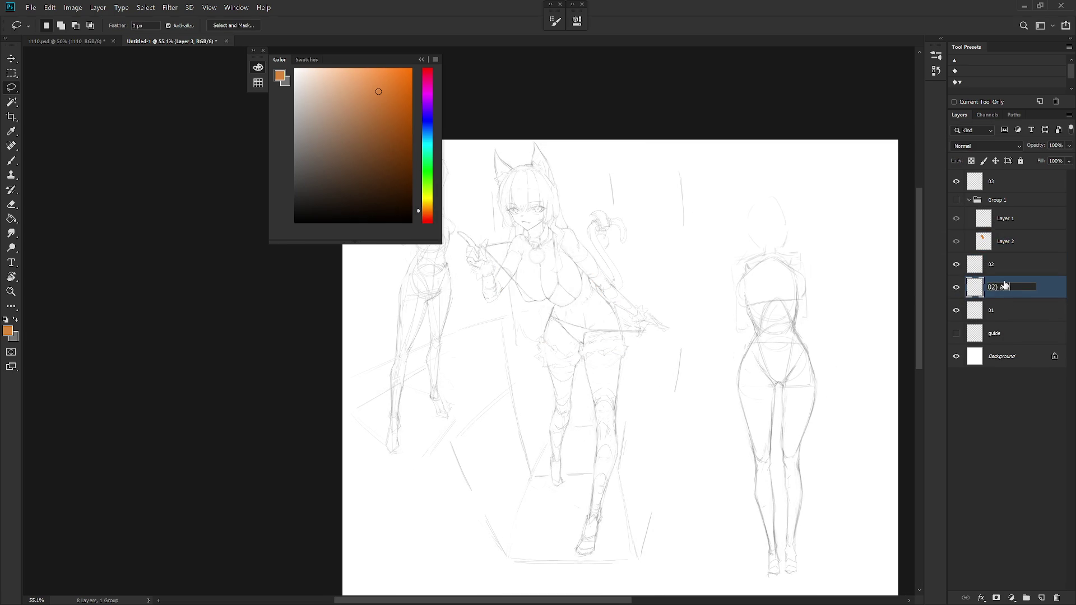
key("Return")
scroll(723, 366, "down", 3)
scroll(614, 364, "up", 2)
scroll(615, 365, "up", 1)
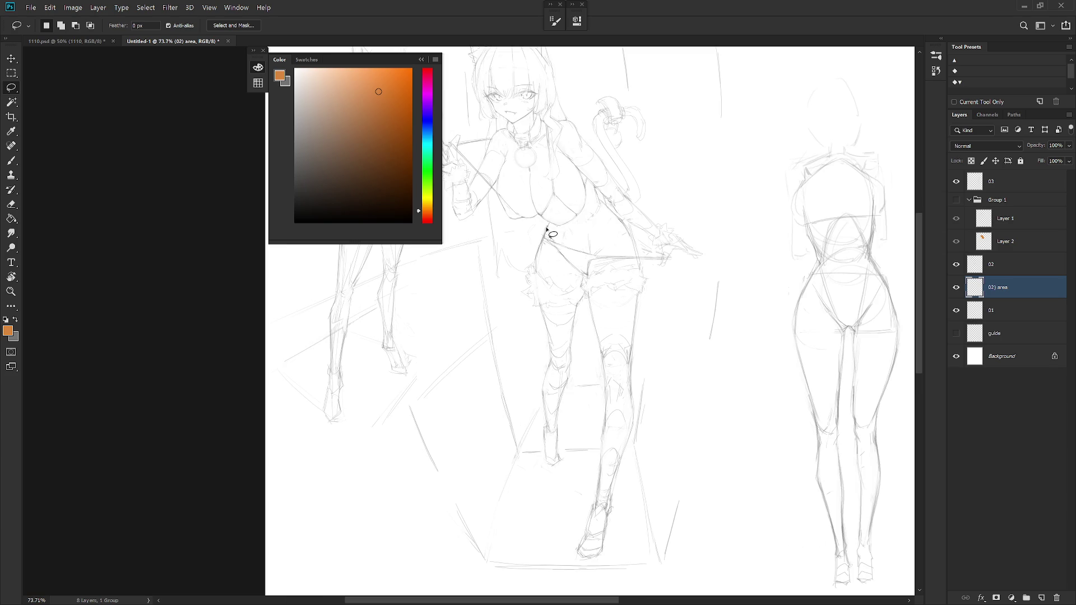
Lasso the skin from the hip down the first leg to the foot.
mouse_move(543, 239)
left_mouse_down()
mouse_move(529, 291)
mouse_move(545, 318)
mouse_move(544, 445)
mouse_move(555, 468)
mouse_move(581, 300)
mouse_move(609, 284)
mouse_move(588, 279)
left_mouse_up()
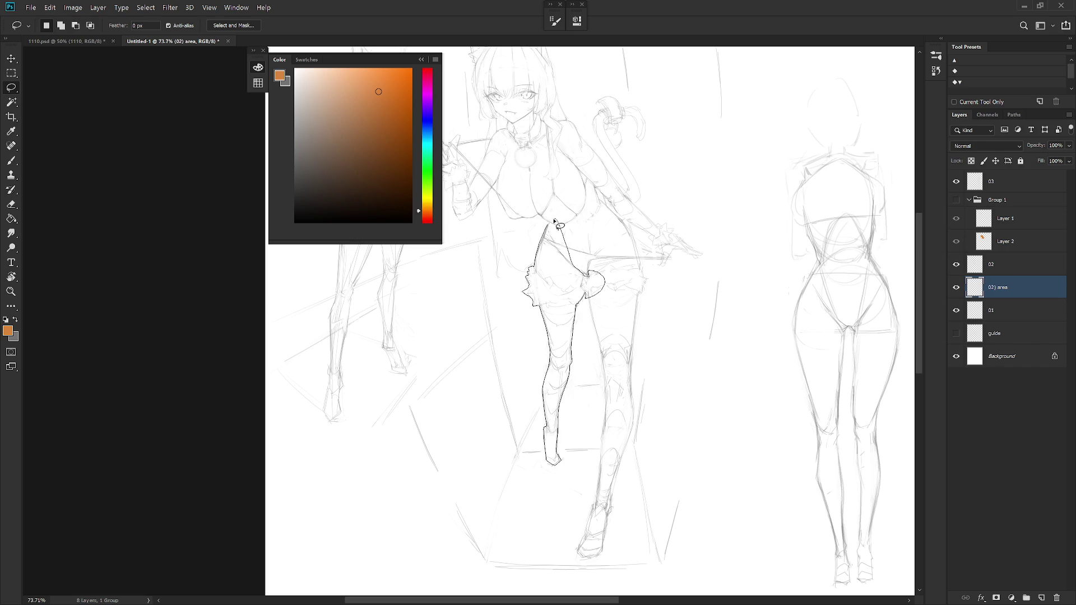
left_click_drag(585, 281, 582, 280)
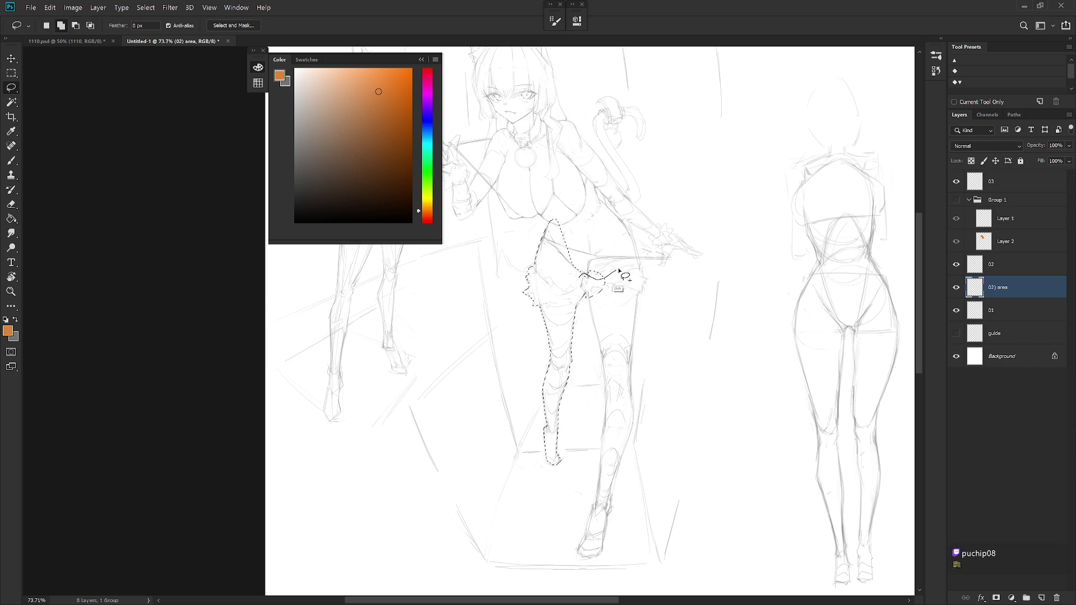
left_click_drag(588, 285, 558, 242)
left_click_drag(653, 339, 655, 387)
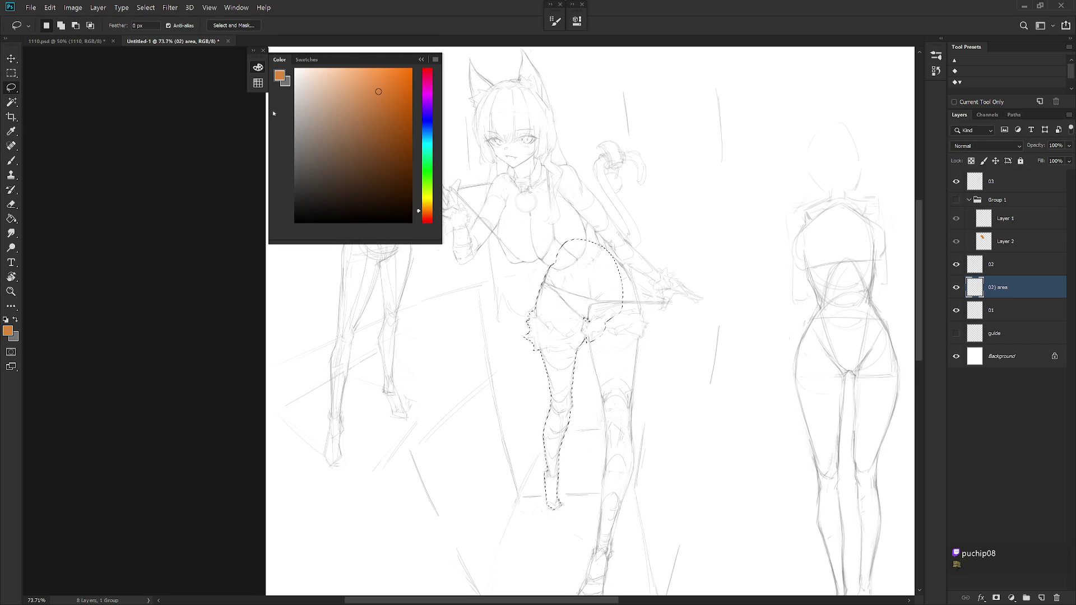
key("ctrl+d")
key("ctrl+z")
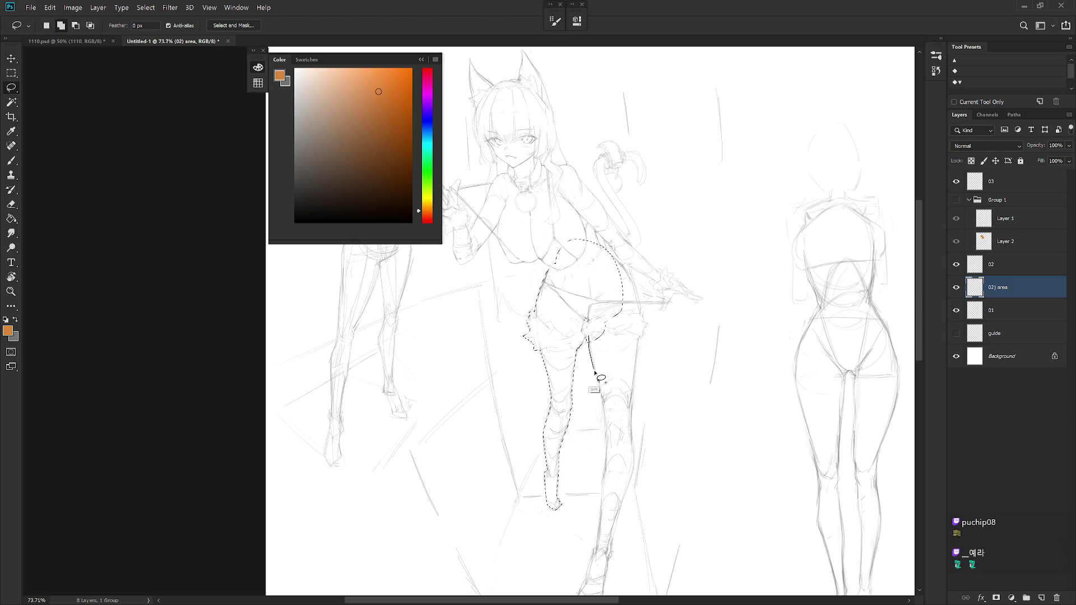
Add the second leg and the hip side to the selection.
left_click_drag(595, 371, 604, 416)
left_click_drag(605, 465, 600, 522)
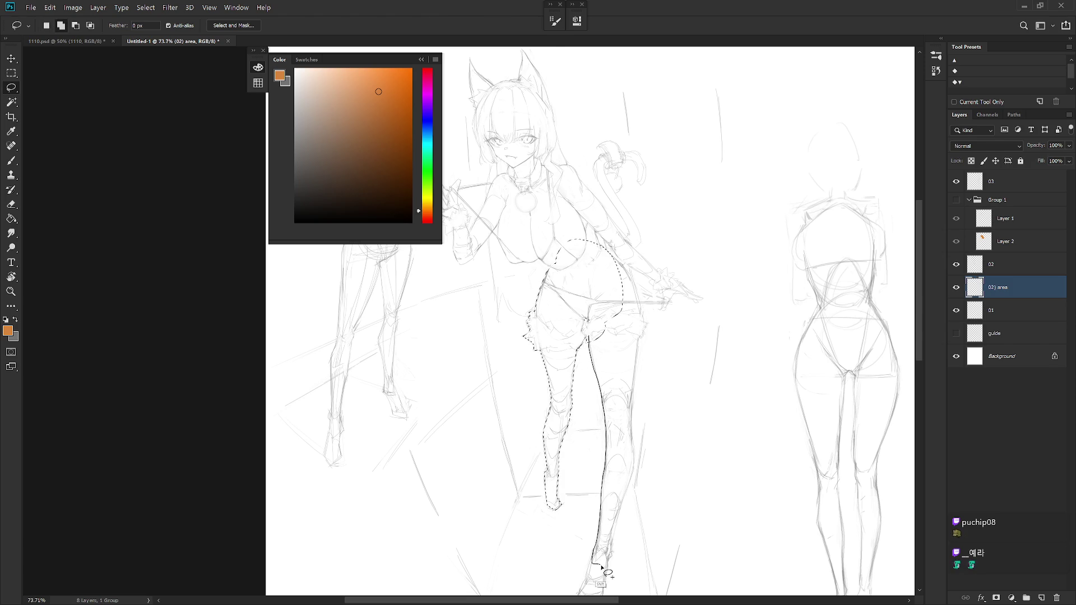
left_click_drag(611, 547, 617, 521)
left_click_drag(634, 458, 629, 301)
left_click_drag(610, 246, 640, 305)
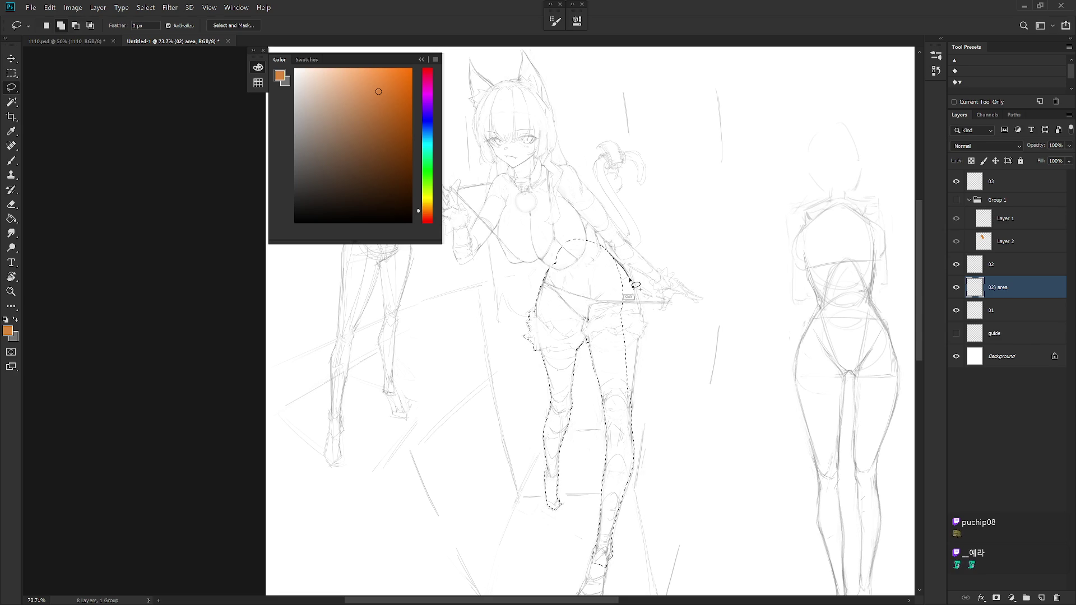
mouse_move(652, 332)
left_mouse_down()
mouse_move(647, 343)
mouse_move(620, 260)
left_mouse_up()
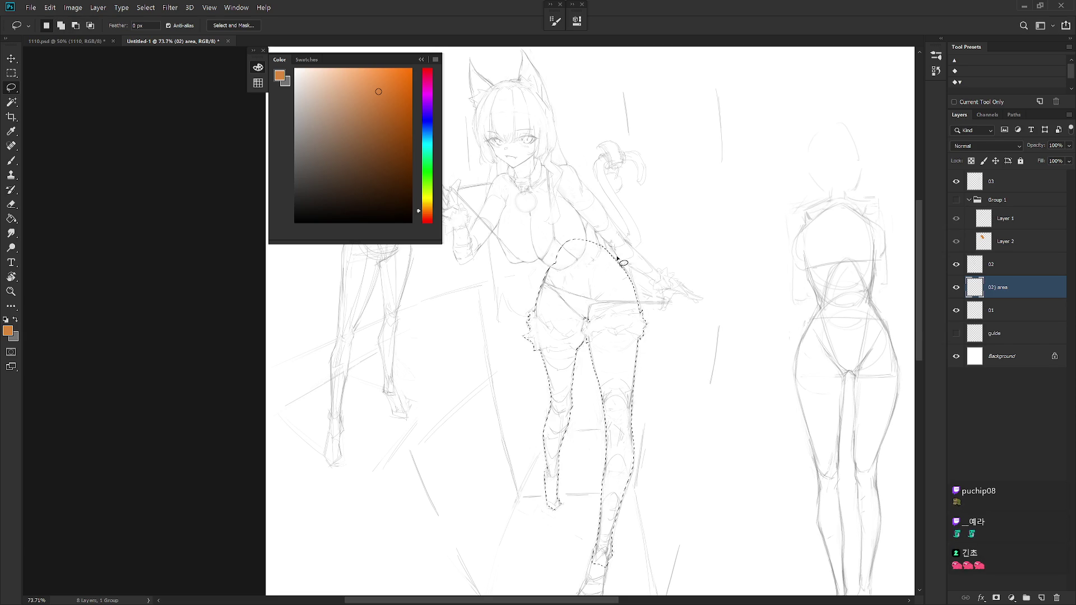
scroll(616, 343, "down", 1)
scroll(605, 312, "down", 2)
key("ctrl+d")
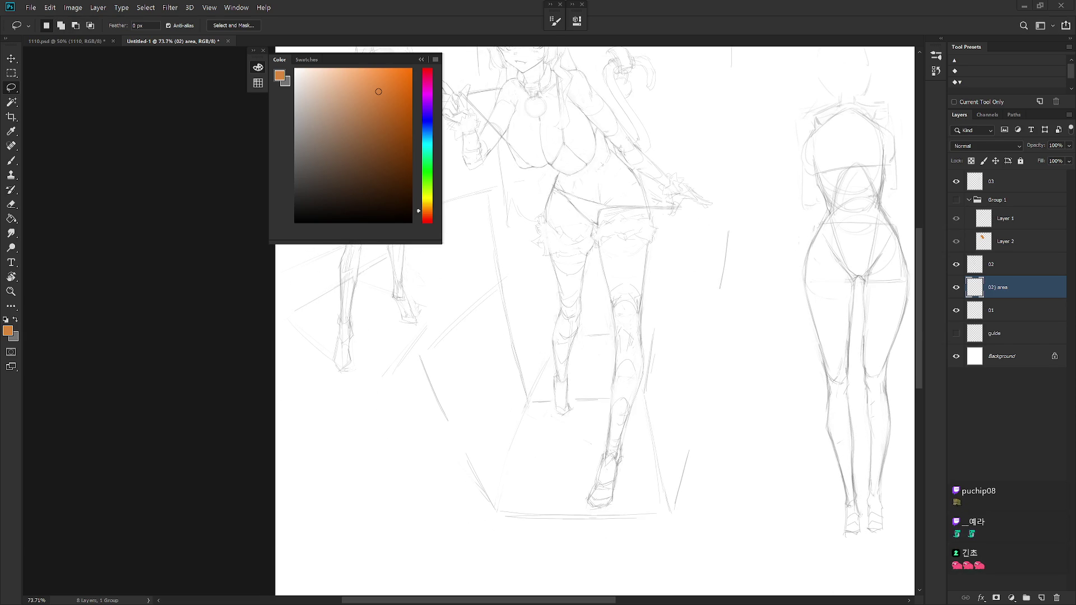
scroll(664, 463, "up", 1)
key("ctrl+shift+d")
scroll(655, 392, "up", 1)
Add the chest and torso outline to the selection.
mouse_move(656, 391)
left_mouse_down()
mouse_move(697, 384)
mouse_move(554, 363)
left_mouse_up()
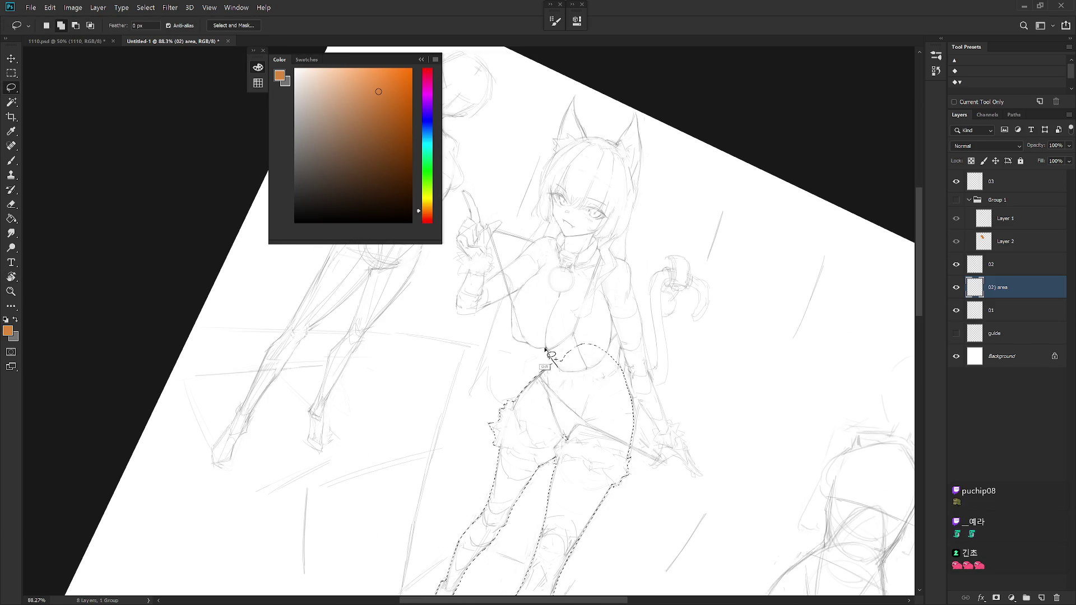
mouse_move(523, 339)
left_mouse_down("shift")
mouse_move(605, 379)
mouse_move(615, 336)
left_mouse_up("shift")
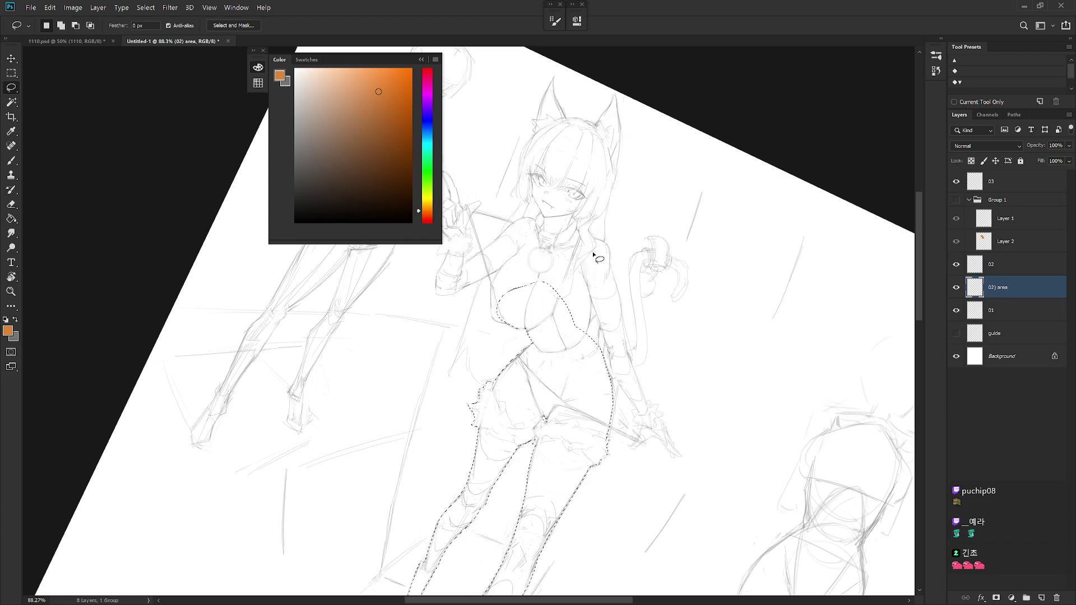
left_click_drag(600, 252, 601, 257)
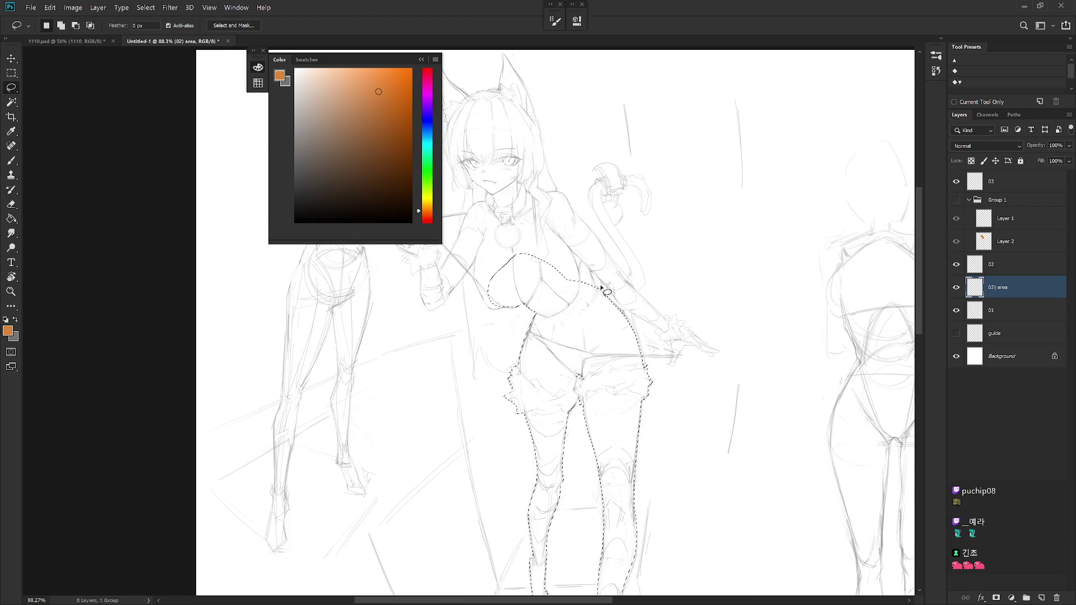
mouse_move(599, 295)
left_mouse_down()
mouse_move(574, 237)
mouse_move(525, 253)
left_mouse_up()
scroll(660, 300, "up", 3)
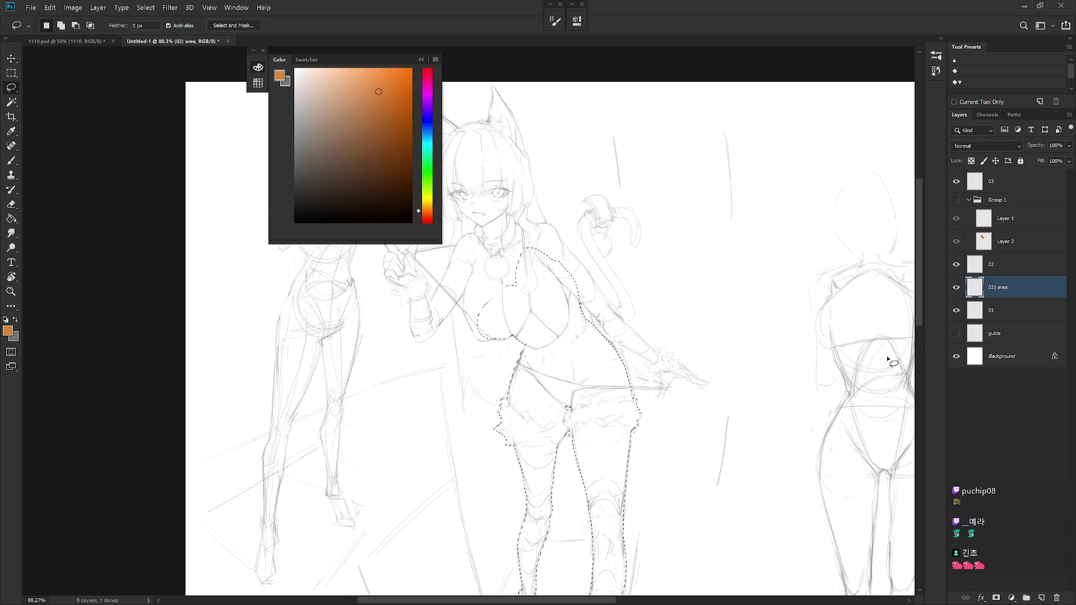
Fill the selected torso and legs with grey and deselect.
key("x")
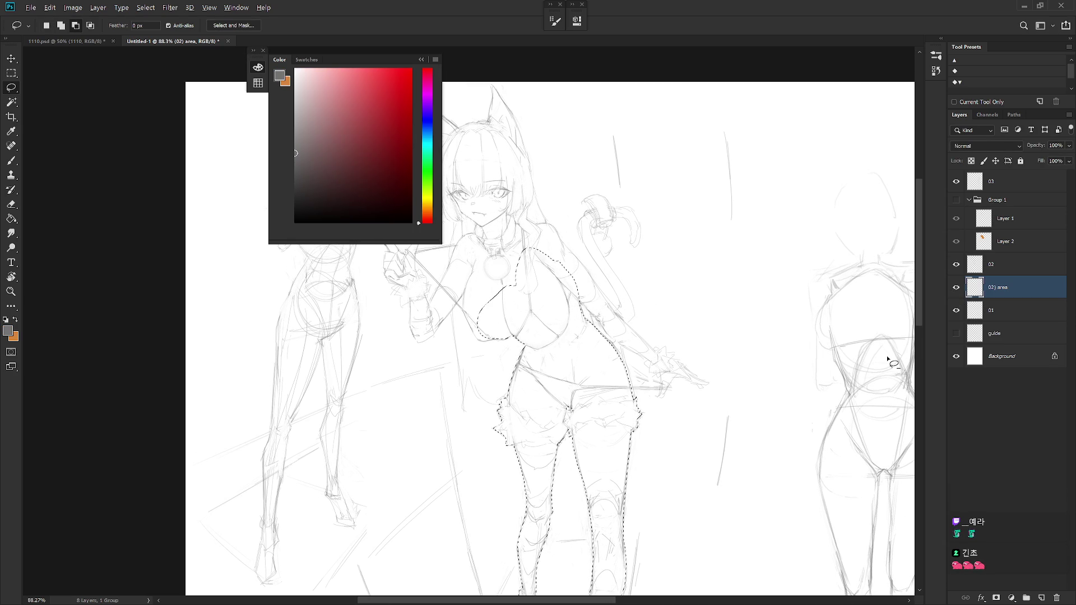
key("alt+BackSpace")
key("ctrl+d")
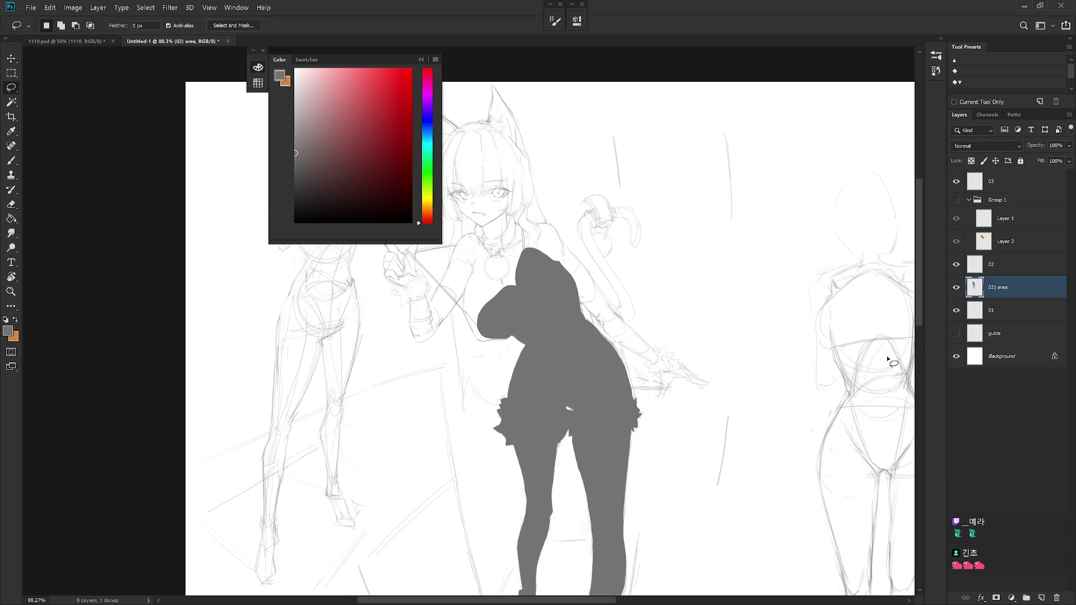
Lighten the grey fill with Hue/Saturation Lightness +56 so sketch lines show.
key("ctrl+u")
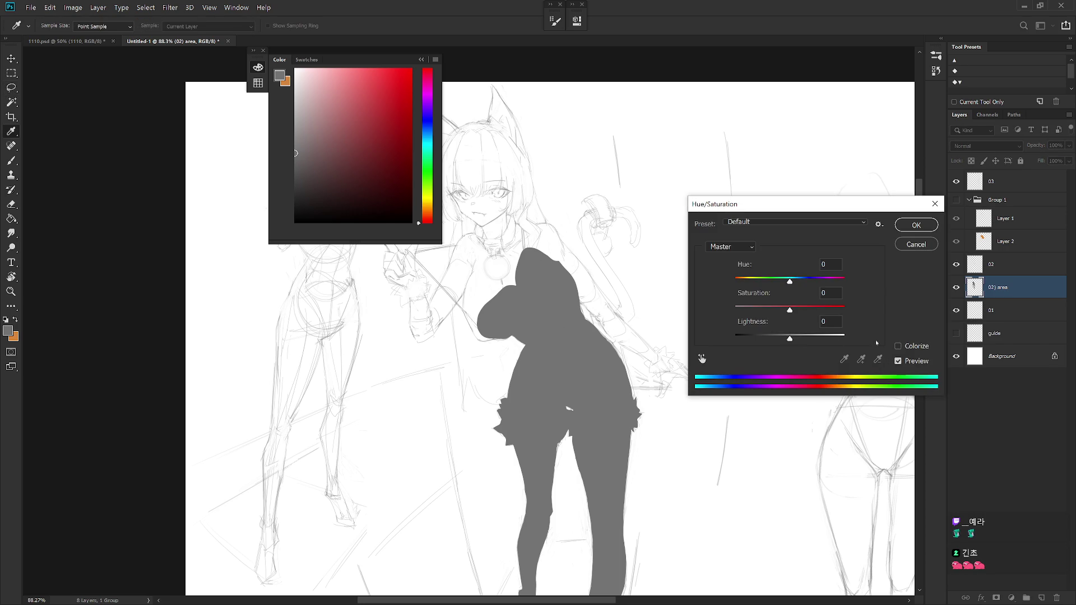
left_click_drag(809, 338, 820, 340)
key("Return")
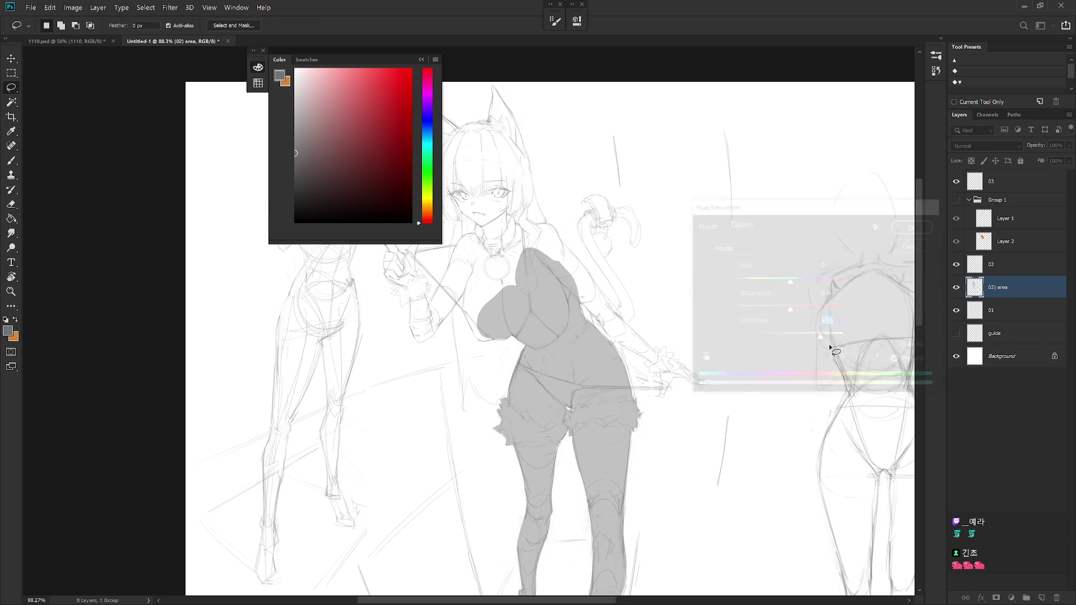
mouse_move(721, 364)
left_mouse_down()
mouse_move(744, 397)
mouse_move(590, 360)
left_mouse_up()
key("r")
scroll(570, 326, "down", 2)
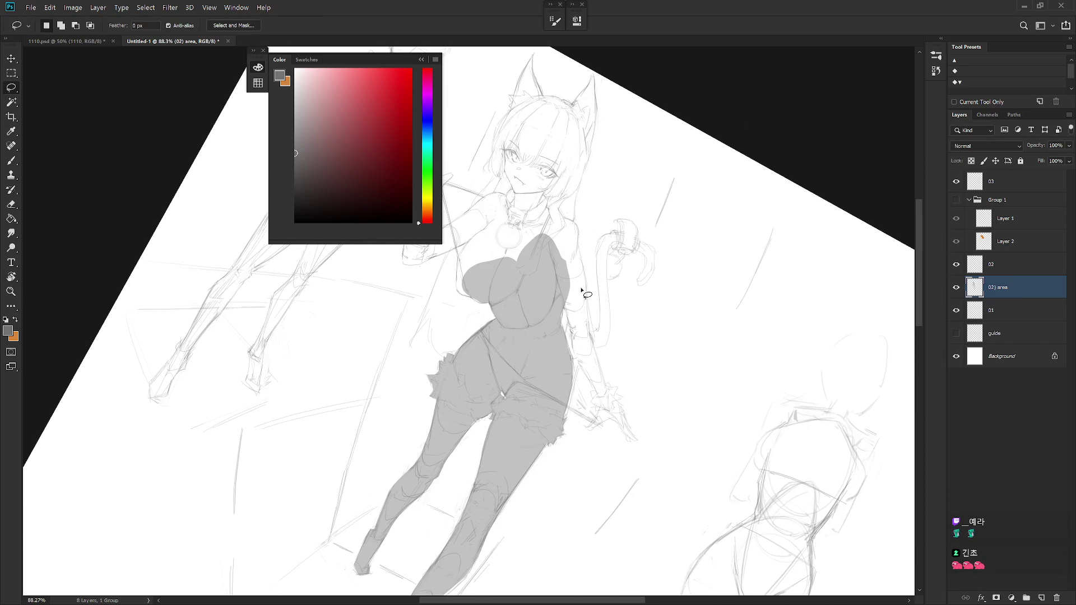
Lasso along the body edge and add the area beside the body.
left_click_drag(571, 332, 567, 284)
key("Escape")
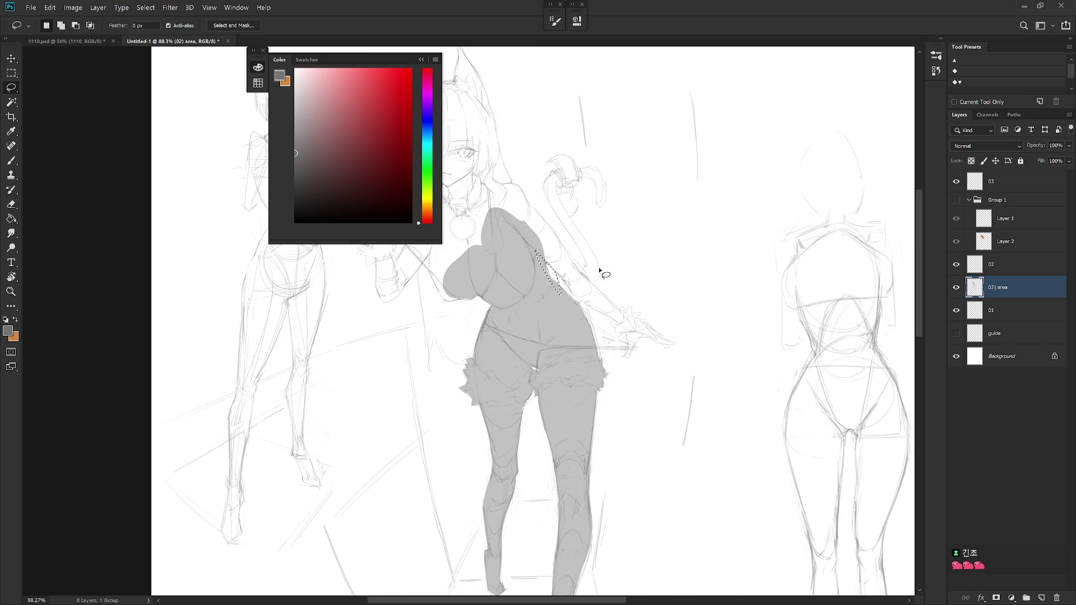
left_click_drag(560, 291, 597, 296)
mouse_move(586, 268)
left_mouse_down()
mouse_move(550, 286)
mouse_move(616, 354)
mouse_move(644, 440)
left_mouse_up()
Add the extra area beside the waist toward the ear and arm to the selection.
key("r")
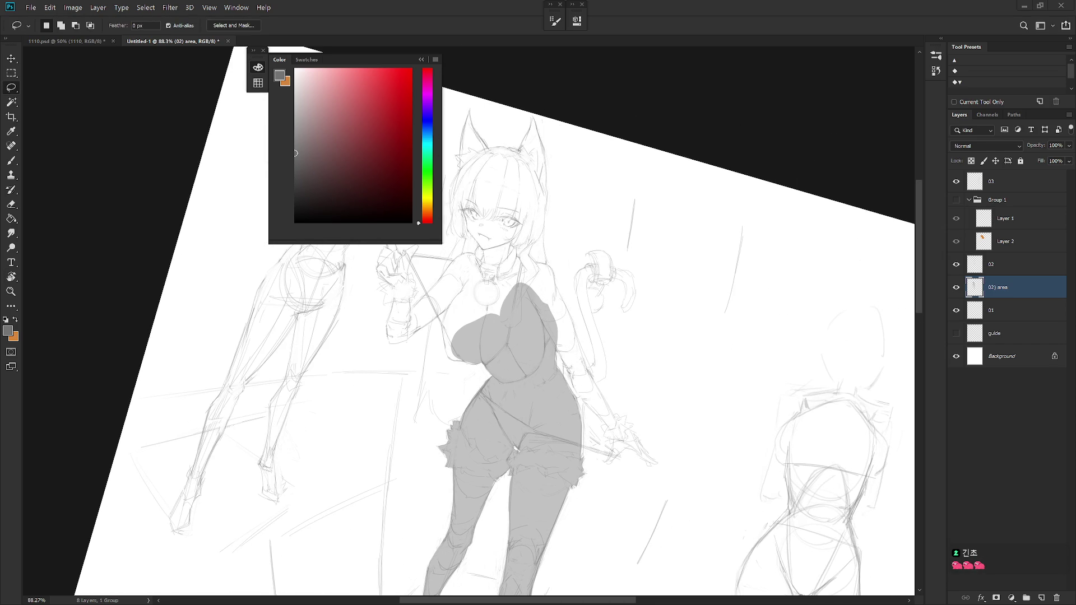
left_click_drag(638, 353, 617, 393)
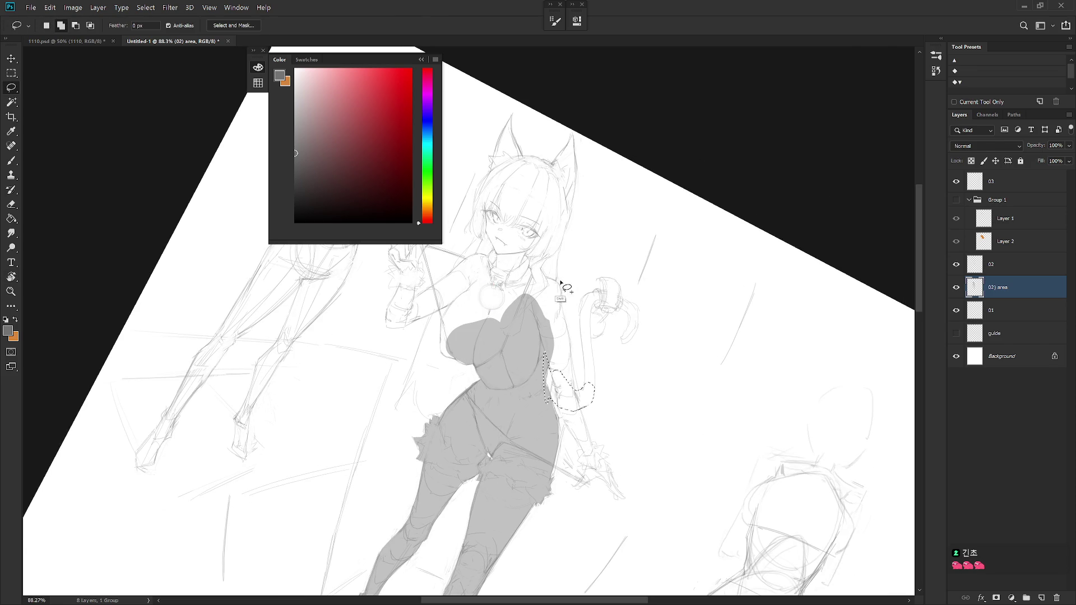
left_click_drag(559, 286, 570, 338)
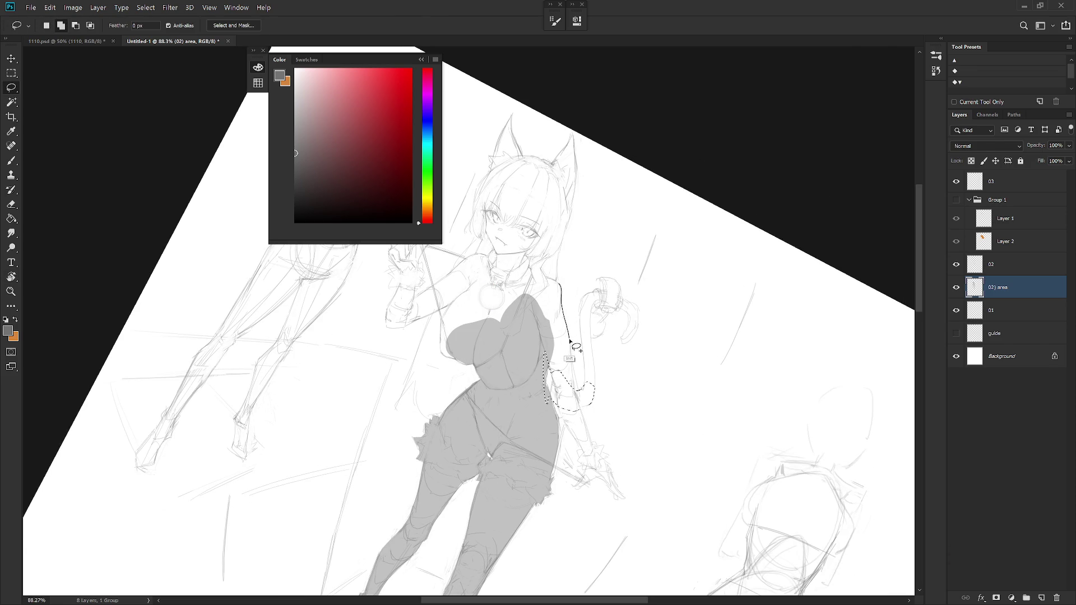
left_click_drag(580, 388, 569, 399)
mouse_move(545, 295)
left_mouse_down()
mouse_move(555, 327)
mouse_move(573, 180)
mouse_move(557, 361)
mouse_move(617, 345)
left_mouse_up()
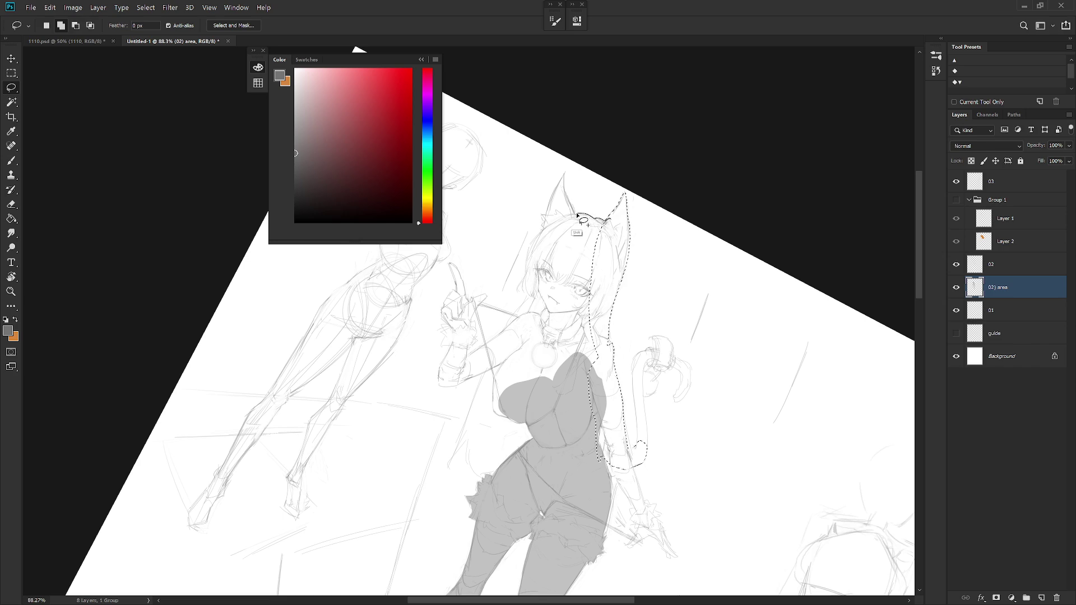
Add the ear, face and hair outline to the selection.
left_click_drag(564, 175, 548, 216)
left_click_drag(537, 241, 601, 321)
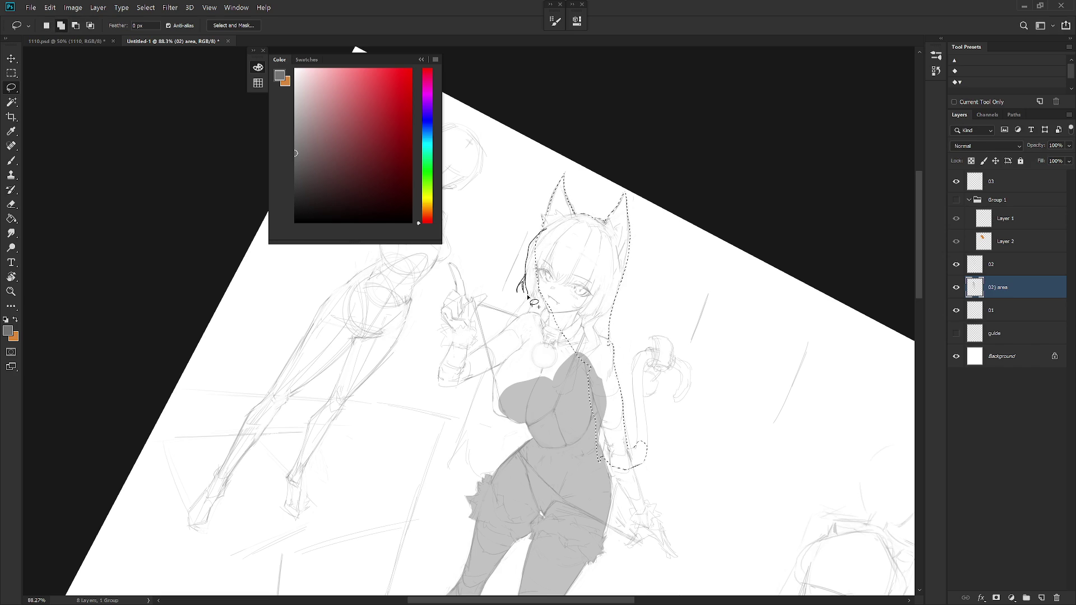
left_click_drag(577, 354, 652, 391)
key("Escape")
Add the raised pointing hand and arm to the selection.
left_click_drag(553, 308, 613, 307)
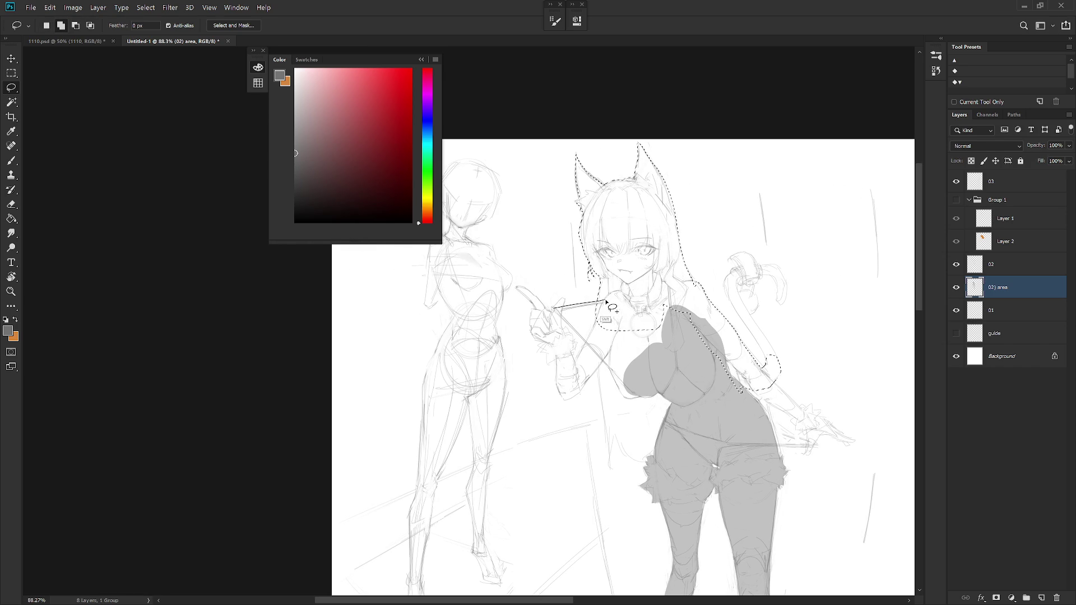
left_click_drag(600, 311, 557, 312)
left_click_drag(550, 347, 547, 349)
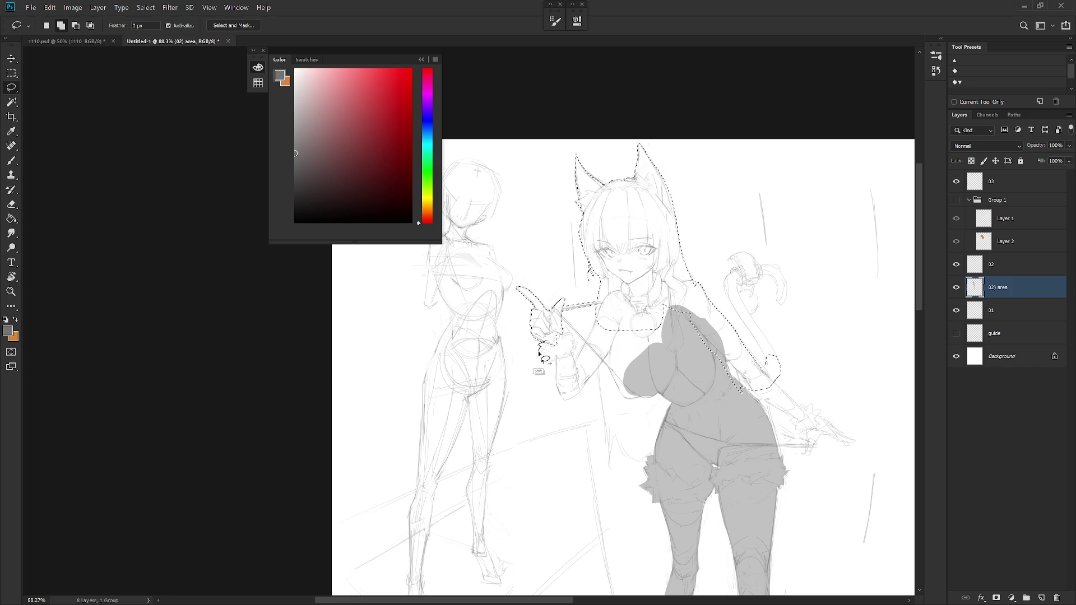
left_click_drag(554, 362, 557, 375)
mouse_move(570, 334)
left_mouse_down()
mouse_move(563, 381)
mouse_move(586, 387)
mouse_move(599, 370)
mouse_move(603, 312)
left_mouse_up()
mouse_move(573, 369)
left_mouse_down()
mouse_move(567, 399)
mouse_move(554, 361)
mouse_move(566, 385)
mouse_move(556, 359)
mouse_move(593, 340)
mouse_move(571, 336)
left_mouse_up()
key("r")
key("r")
key("r")
mouse_move(538, 295)
left_mouse_down()
mouse_move(570, 328)
mouse_move(563, 315)
left_mouse_up()
Shift-add the arm and chest areas to the selection.
key("shift")
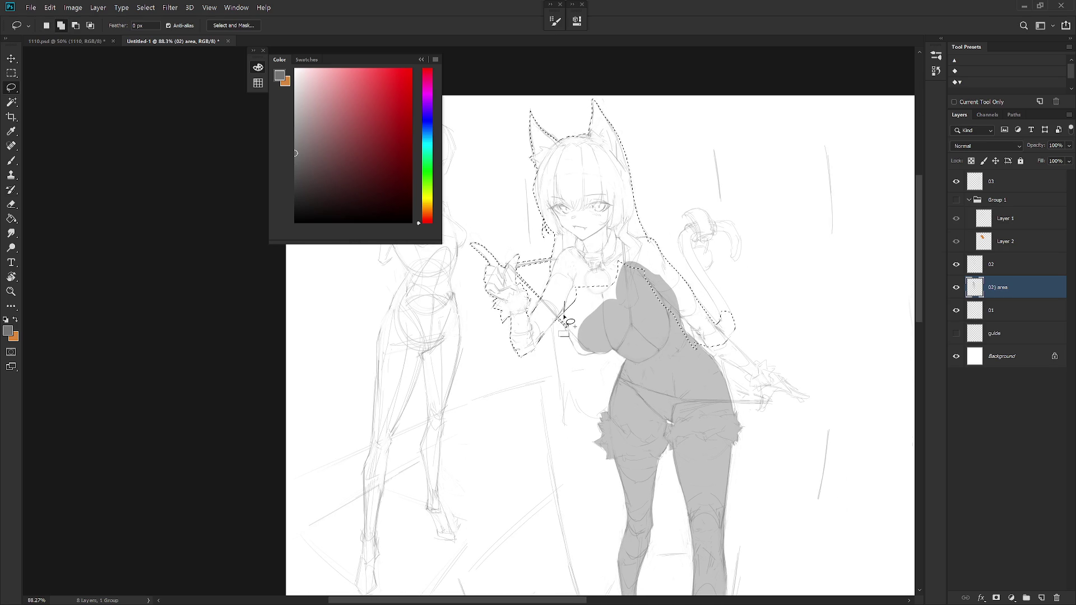
mouse_move(571, 331)
left_mouse_down()
mouse_move(605, 346)
mouse_move(587, 362)
left_mouse_up()
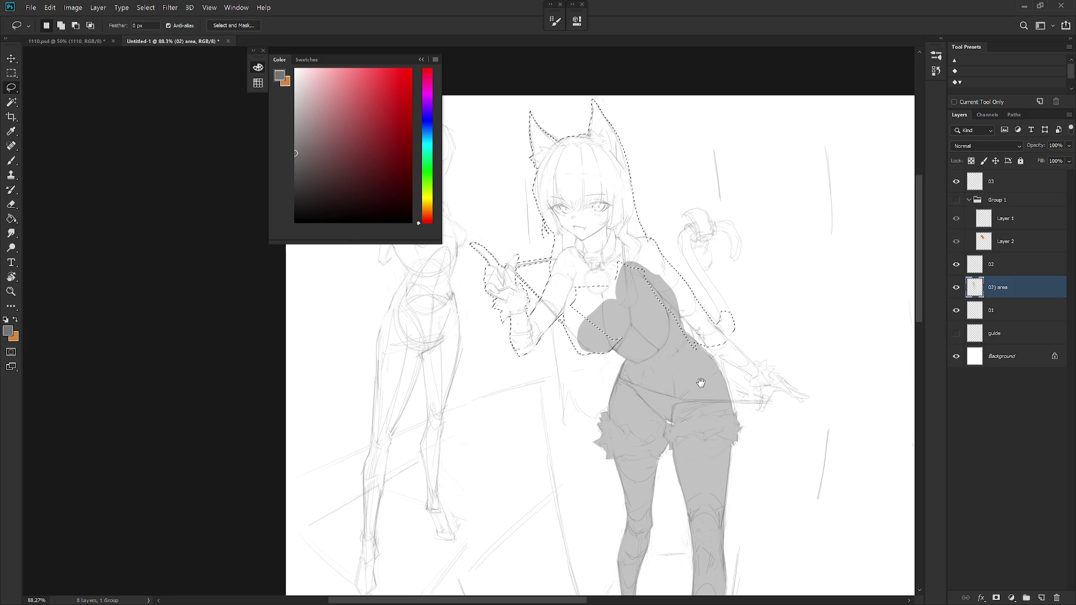
left_click_drag(714, 417, 638, 368)
mouse_move(480, 206)
left_mouse_down()
mouse_move(520, 364)
mouse_move(554, 361)
left_mouse_up()
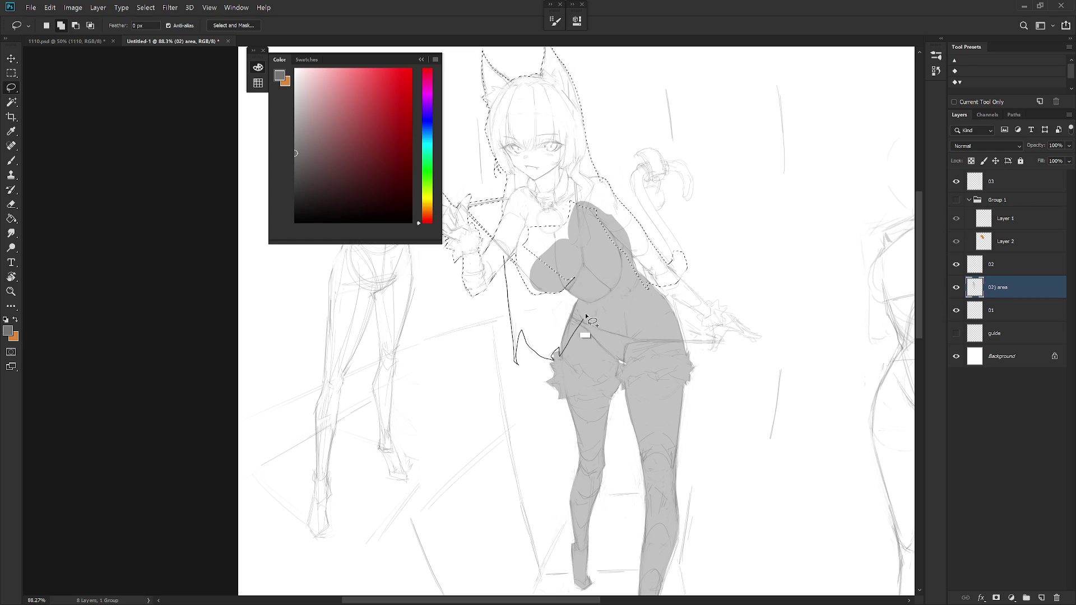
mouse_move(557, 359)
left_mouse_down()
mouse_move(514, 252)
mouse_move(455, 252)
left_mouse_up()
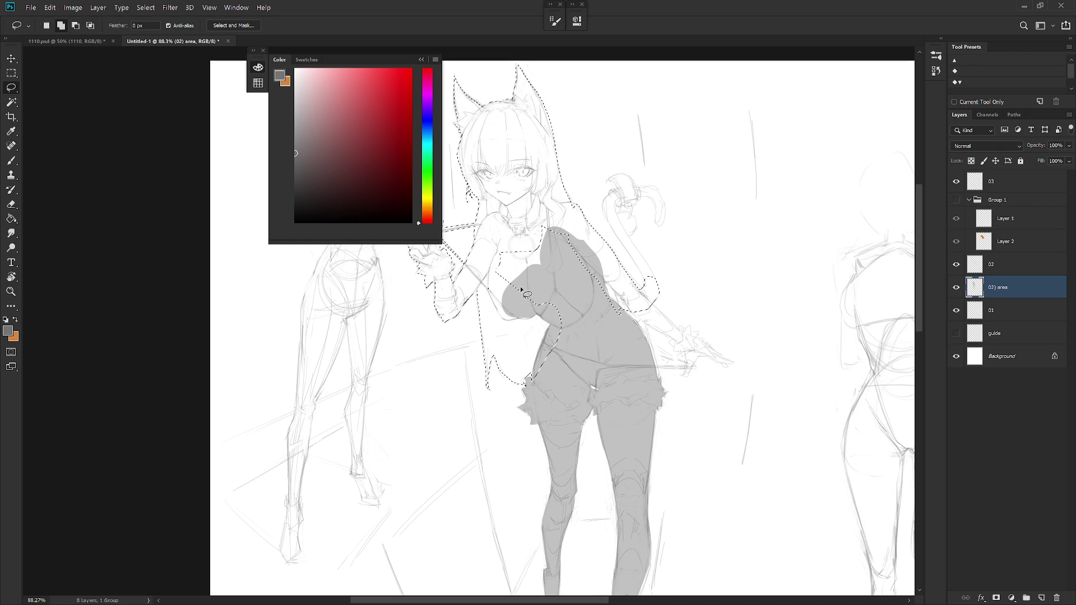
left_click_drag(522, 290, 508, 334)
left_click_drag(661, 385, 656, 374)
left_click_drag(605, 280, 523, 331)
left_click_drag(515, 241, 513, 246)
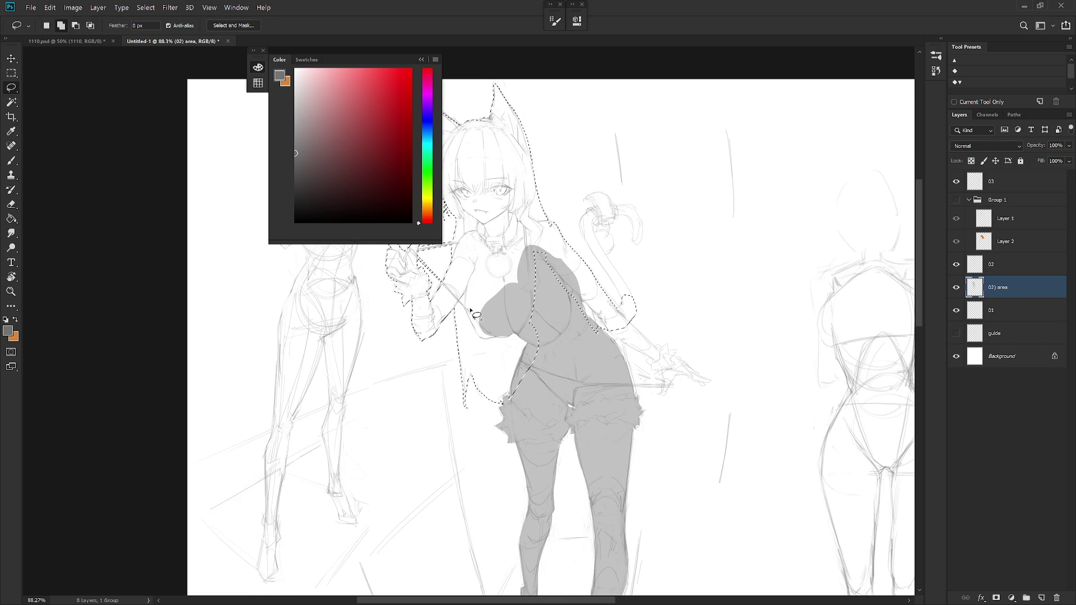
Add the hand near the tail and close the outline around the arm.
left_click_drag(716, 383, 531, 317)
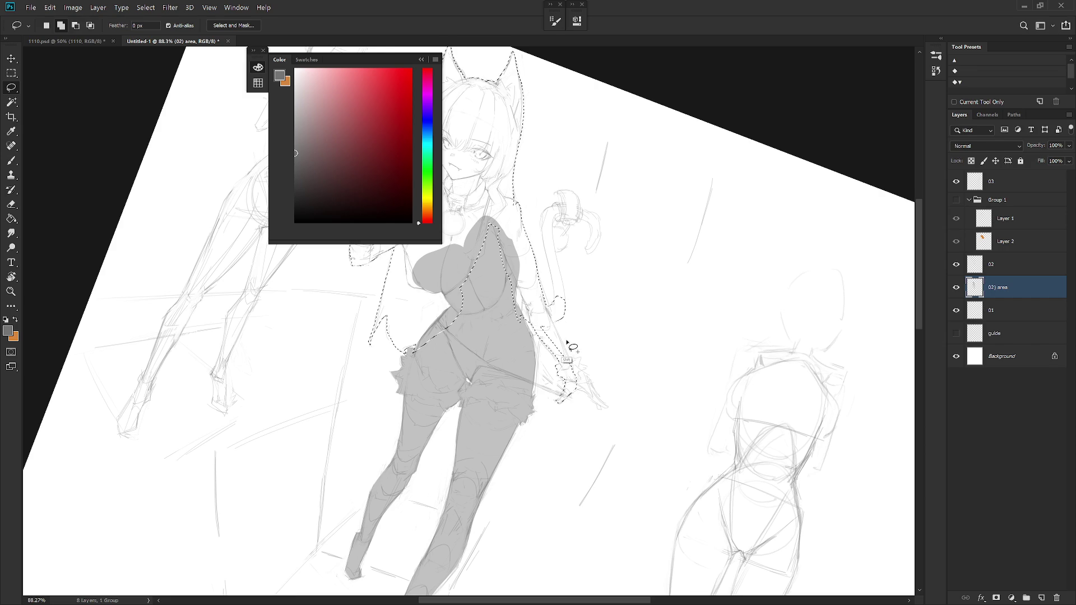
mouse_move(568, 410)
left_mouse_down()
mouse_move(542, 336)
mouse_move(558, 329)
mouse_move(565, 351)
left_mouse_up()
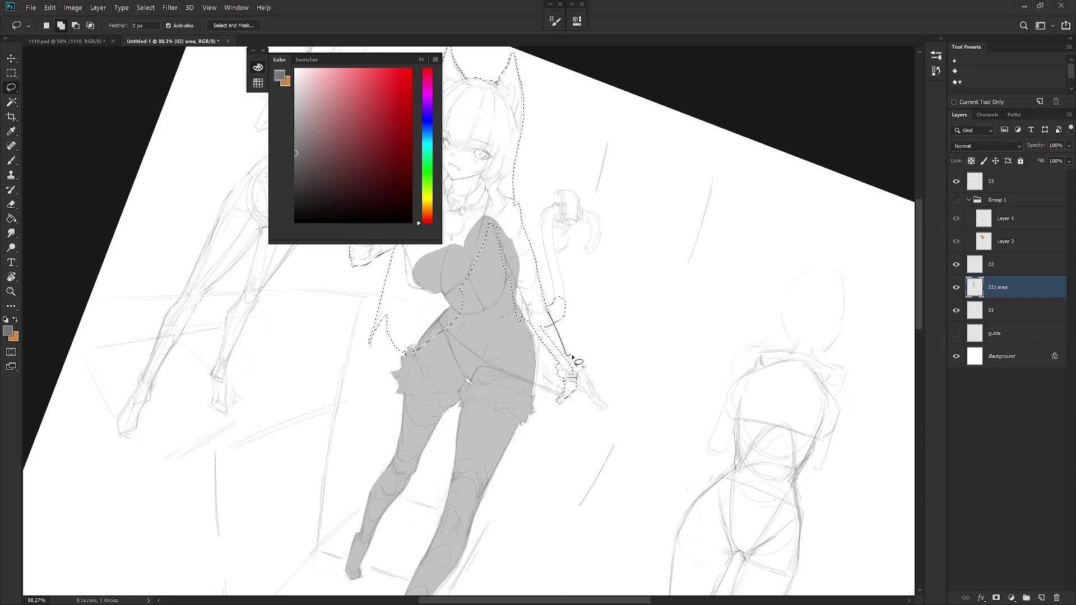
mouse_move(591, 379)
left_mouse_down()
mouse_move(600, 413)
mouse_move(552, 360)
mouse_move(543, 312)
mouse_move(553, 305)
mouse_move(578, 360)
left_mouse_up()
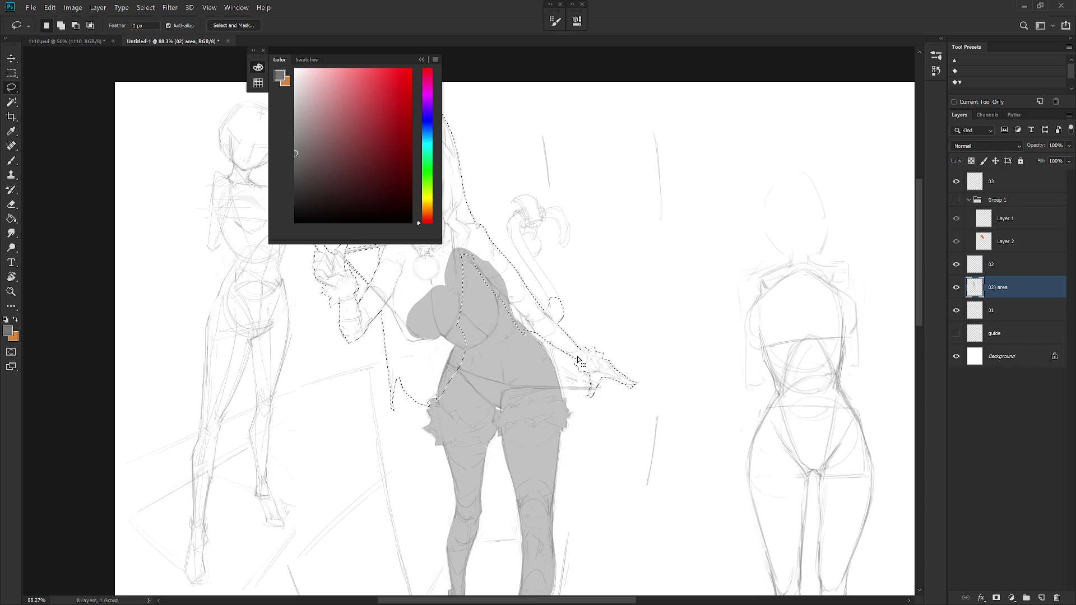
key("r")
mouse_move(557, 446)
left_mouse_down()
mouse_move(611, 304)
mouse_move(607, 322)
mouse_move(583, 332)
left_mouse_up()
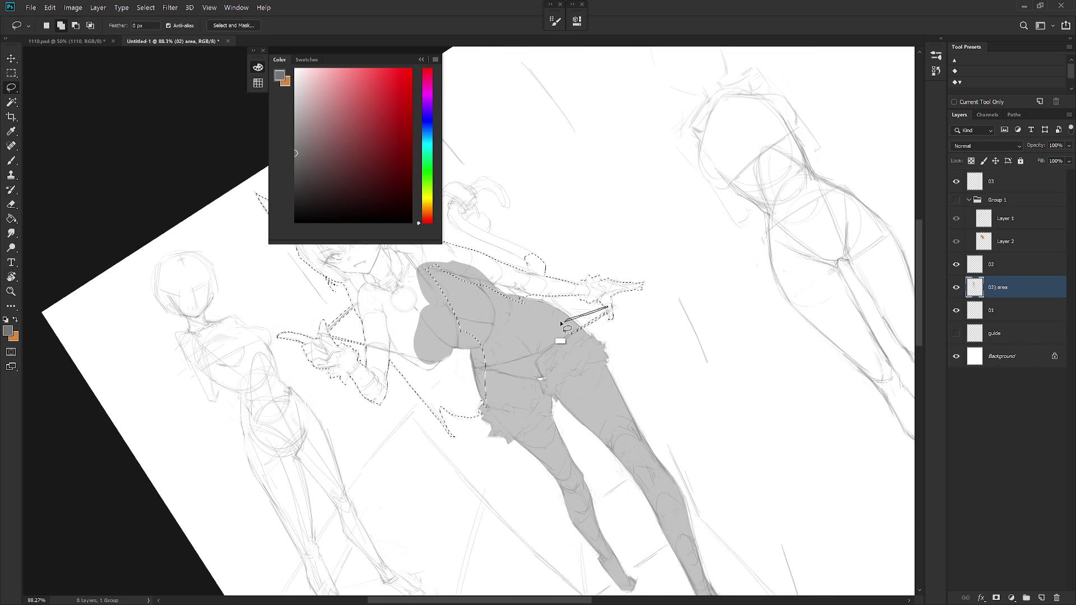
key("Escape")
scroll(631, 420, "down", 3)
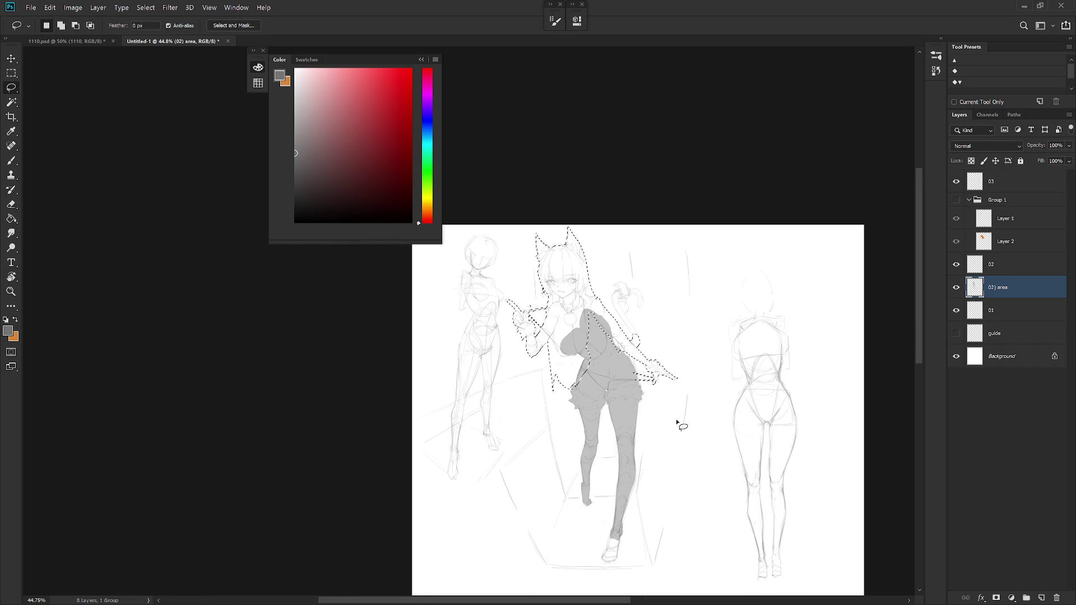
Fill the head and arms dark grey, lock transparency and fill the whole silhouette to match.
key("alt+BackSpace")
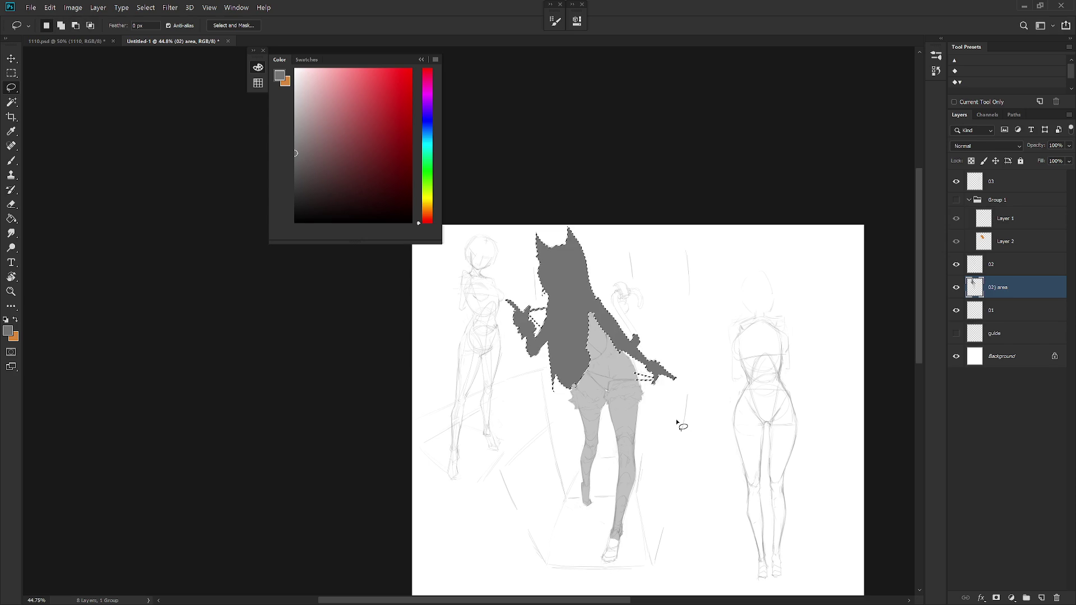
key("ctrl+d")
left_click(970, 163)
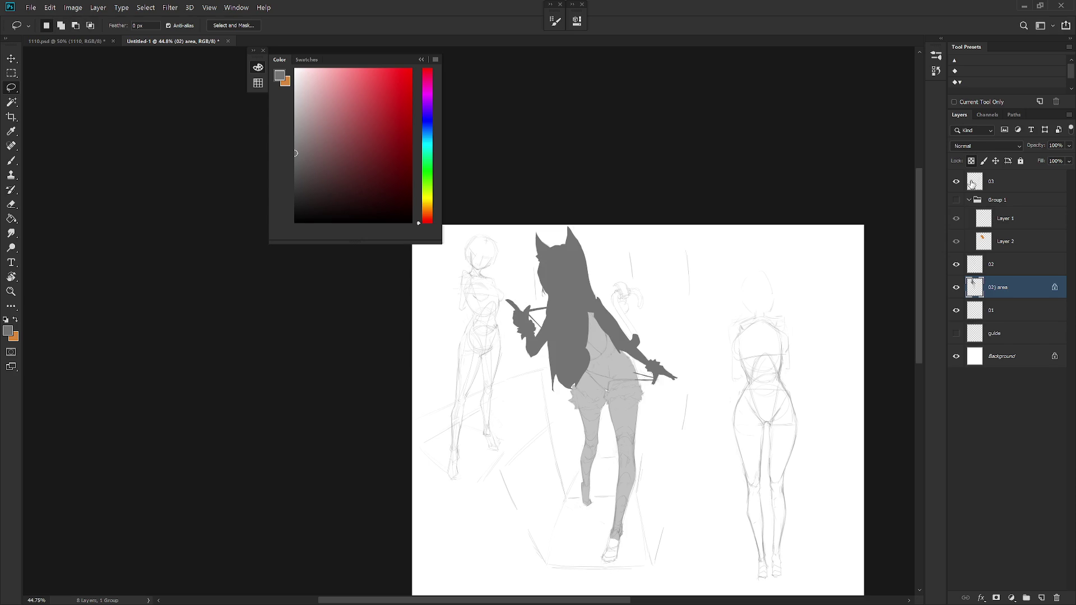
key("alt+BackSpace")
Unlock the layer's transparency and start tracing around the shoe.
key("ctrl+u")
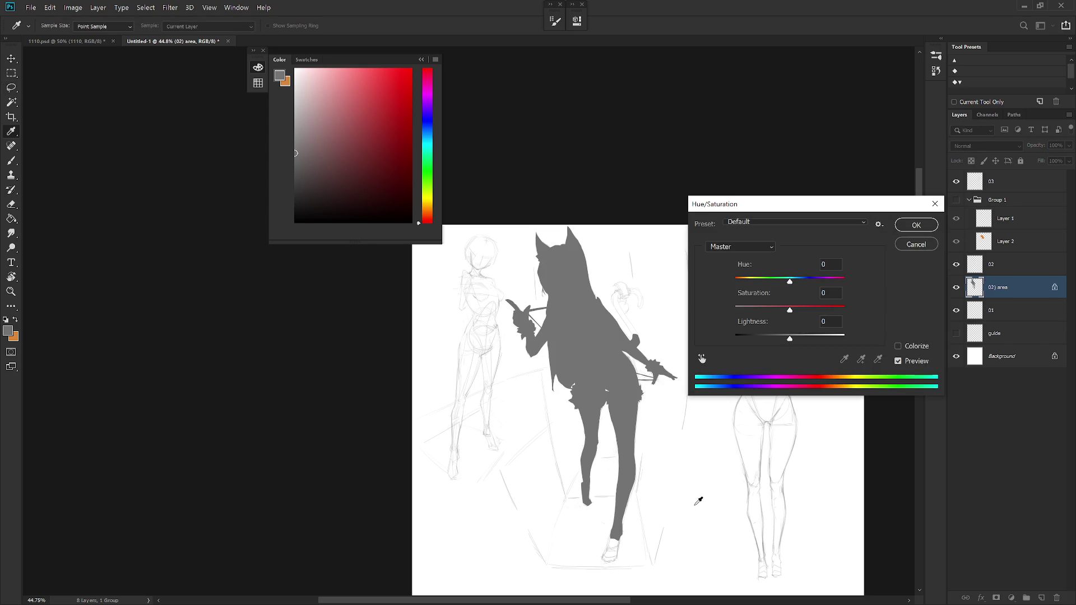
key("Return")
left_click_drag(691, 502, 744, 269)
left_click(970, 161)
scroll(606, 423, "up", 5)
left_click_drag(650, 471, 673, 517)
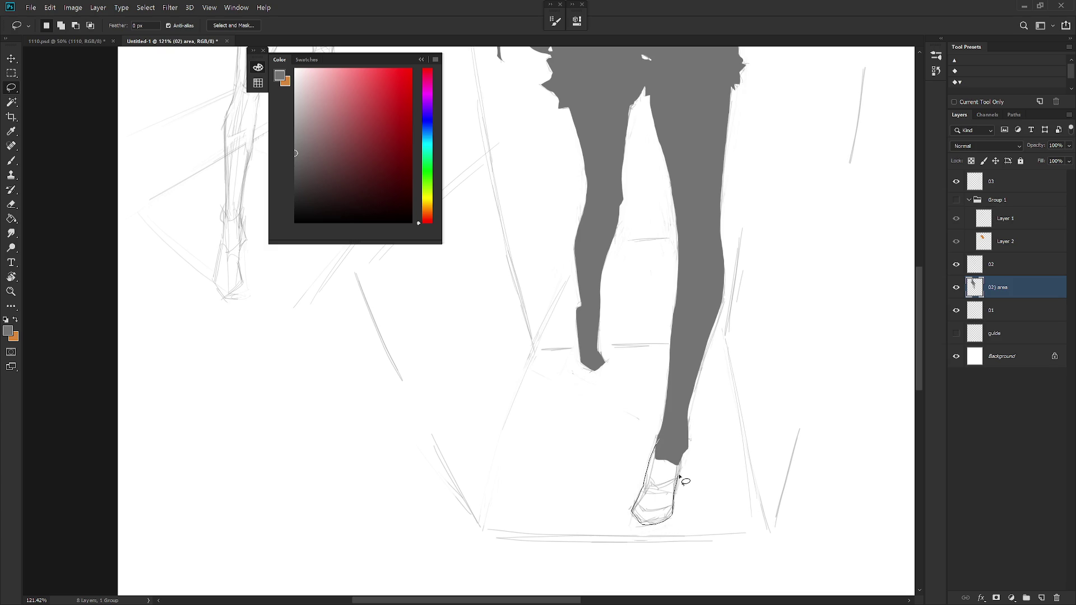
Close the outline around the shoe and fill it with grey.
left_click_drag(673, 518, 687, 430)
key("alt+BackSpace")
scroll(688, 433, "down", 3)
scroll(647, 487, "down", 2)
scroll(645, 271, "up", 5)
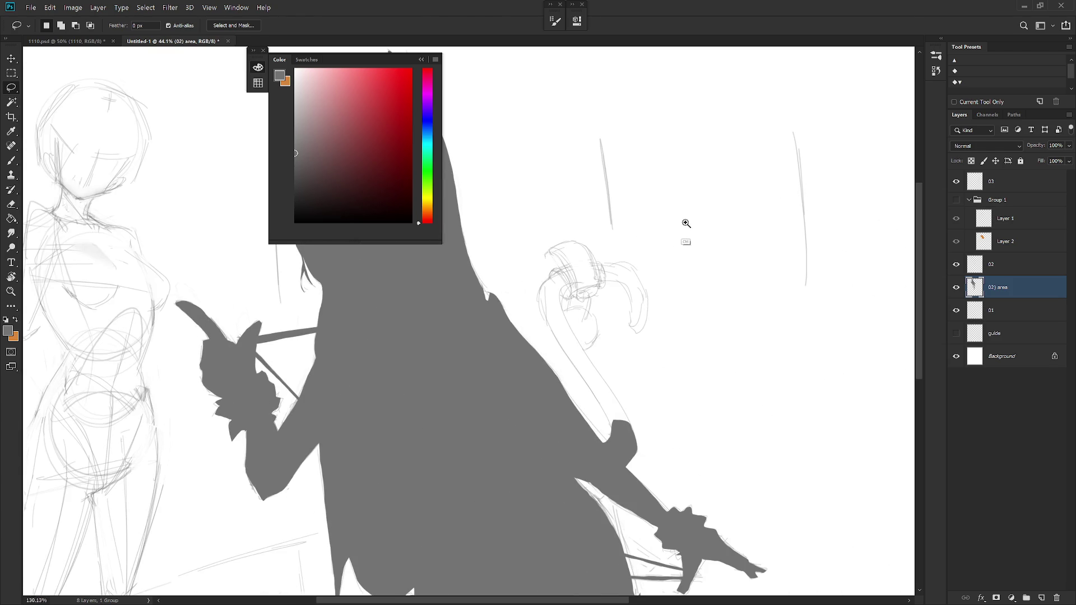
Lasso the tail shaft from its top down, adding a loop near the top.
left_click_drag(568, 244, 563, 268)
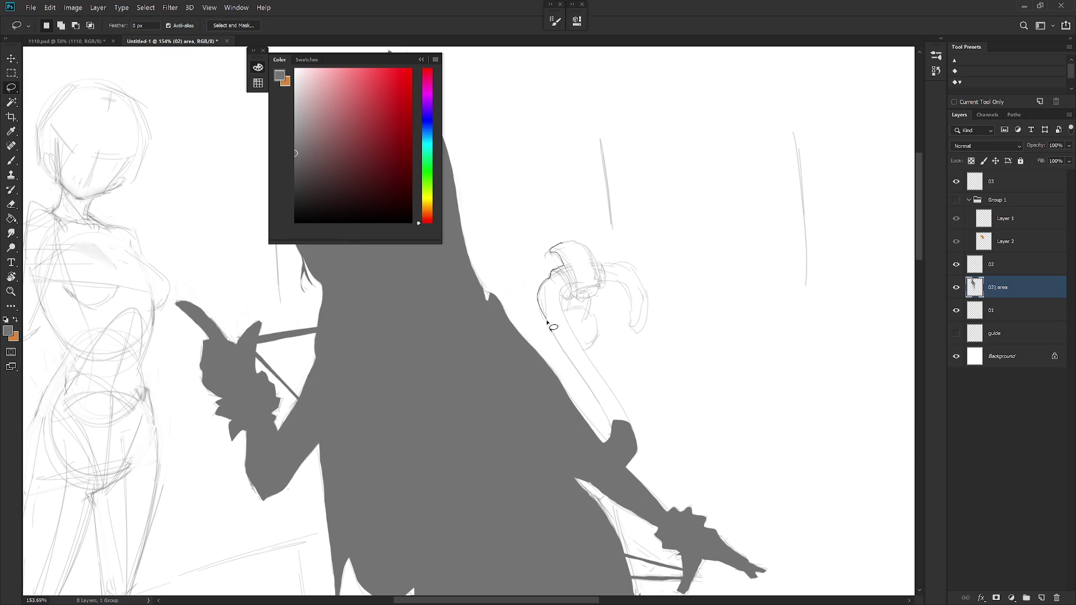
mouse_move(563, 350)
left_mouse_down()
mouse_move(633, 439)
mouse_move(583, 245)
left_mouse_up()
left_click_drag(568, 316, 626, 414)
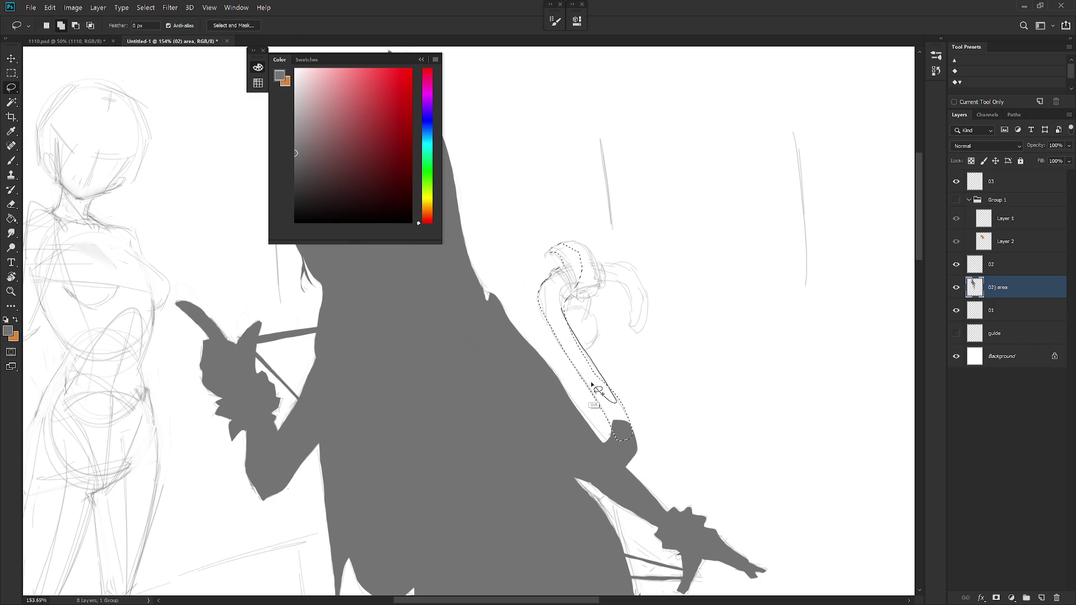
key("shift")
mouse_move(586, 359)
left_mouse_down()
mouse_move(582, 294)
mouse_move(569, 301)
mouse_move(588, 332)
left_mouse_up()
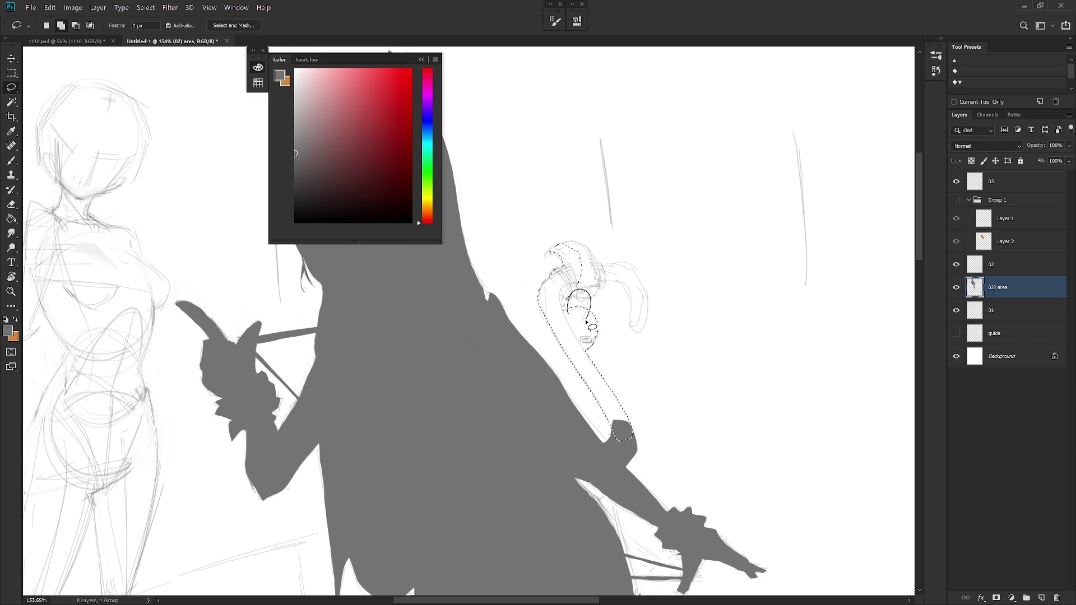
Add the bow and curled tail tip to the selection with Shift/Alt loops.
key("alt")
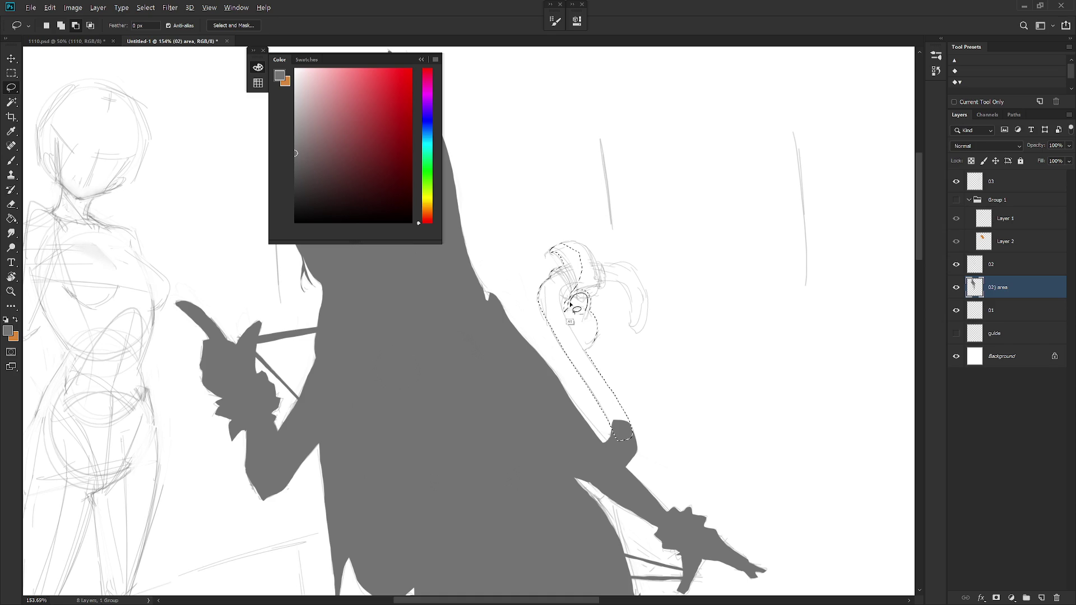
key("shift")
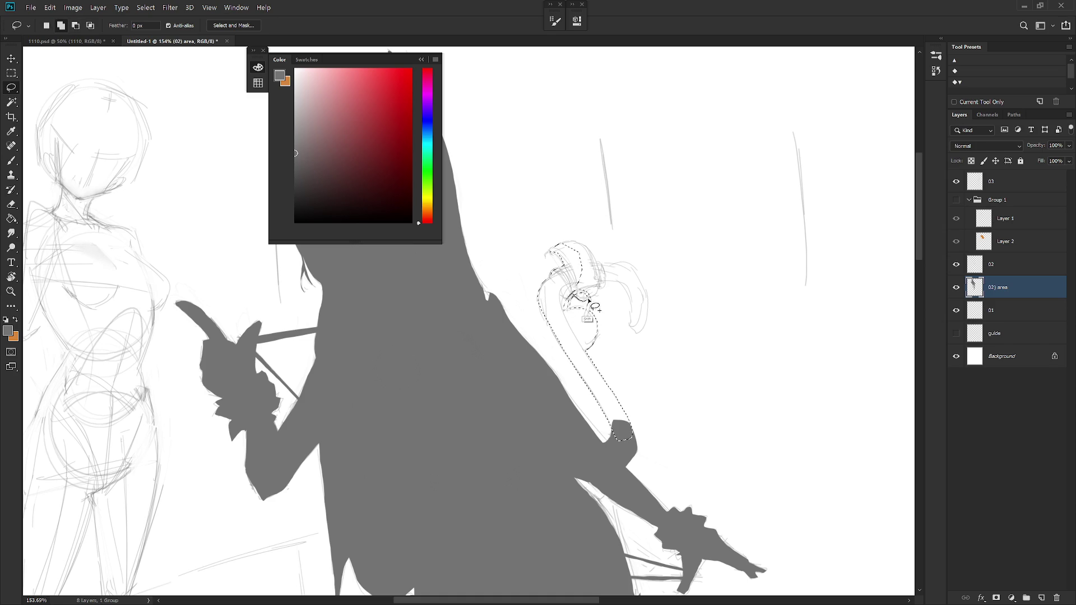
mouse_move(598, 292)
left_mouse_down()
mouse_move(573, 294)
mouse_move(605, 285)
mouse_move(569, 246)
mouse_move(576, 280)
mouse_move(590, 289)
left_mouse_up()
key("alt")
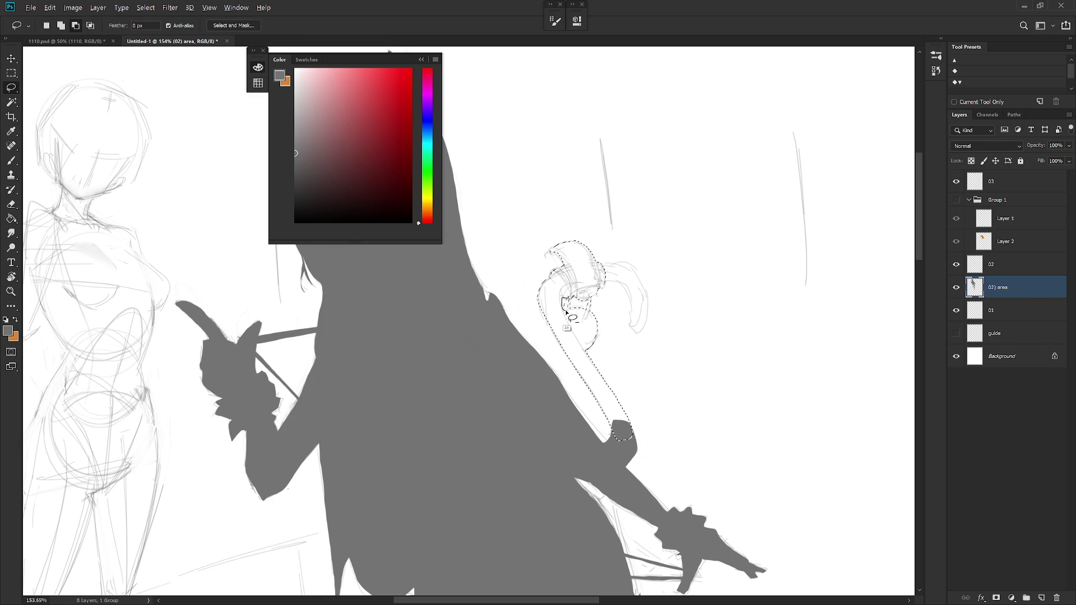
key("shift")
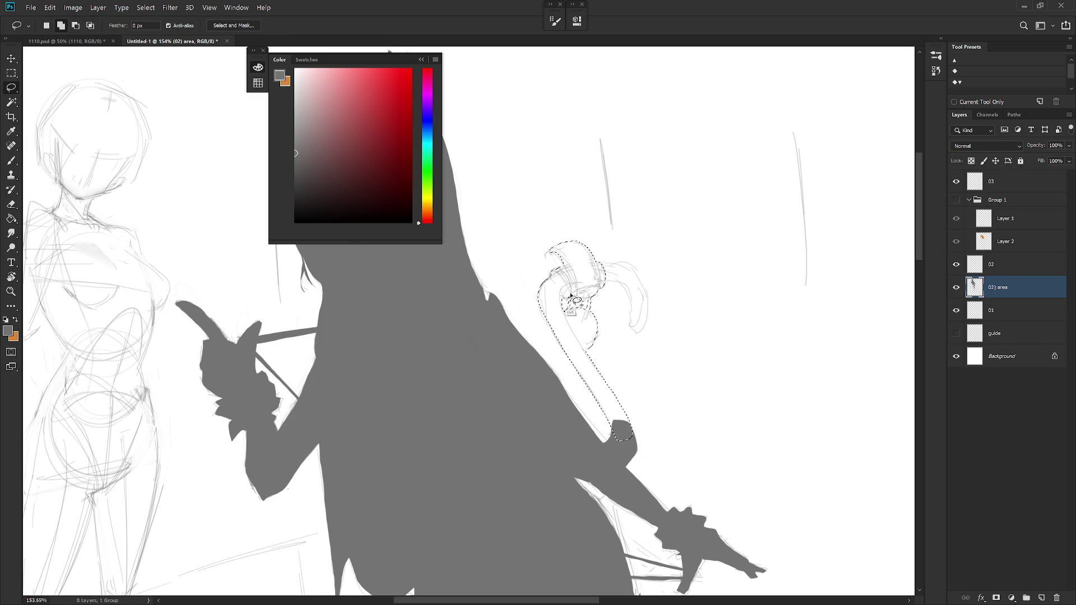
left_click_drag(603, 280, 645, 288)
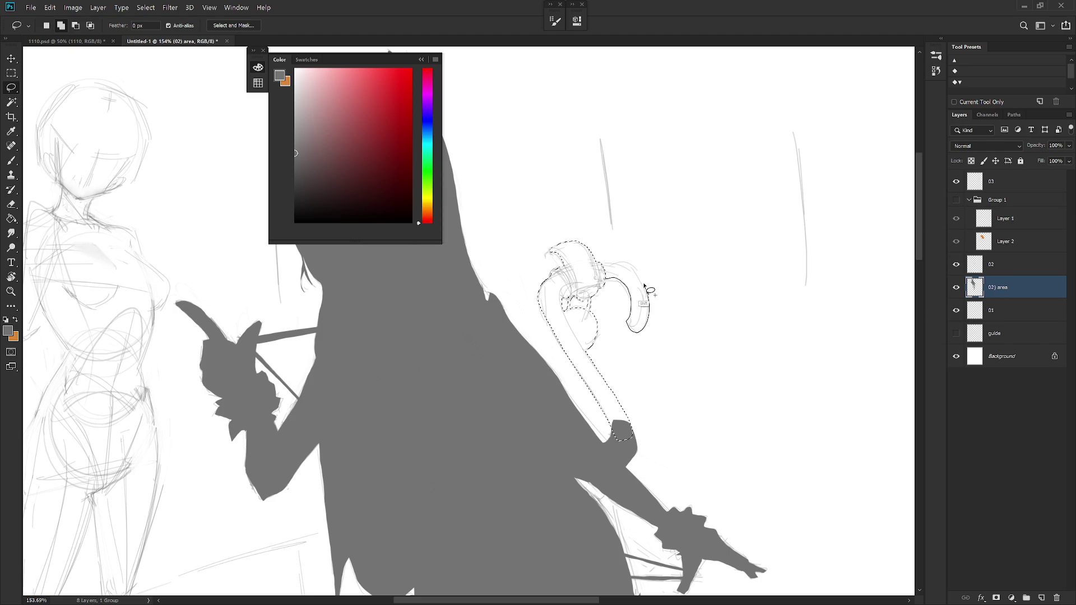
left_click_drag(645, 289, 593, 288)
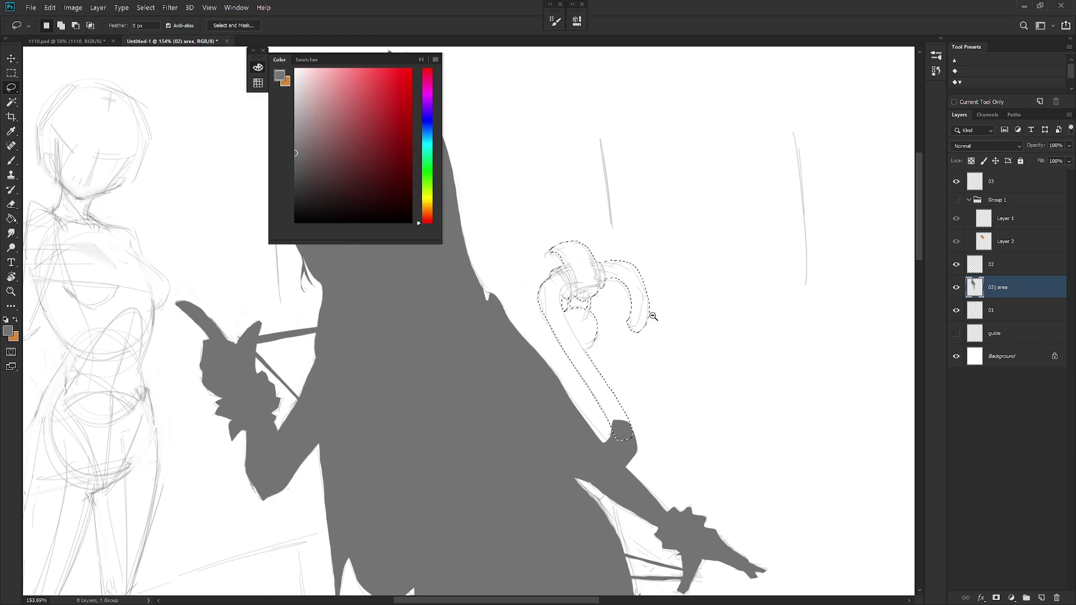
scroll(647, 322, "down", 3)
Fill the tail selection with grey and deselect, leaving a small selection at the head.
key("alt+BackSpace")
key("ctrl+d")
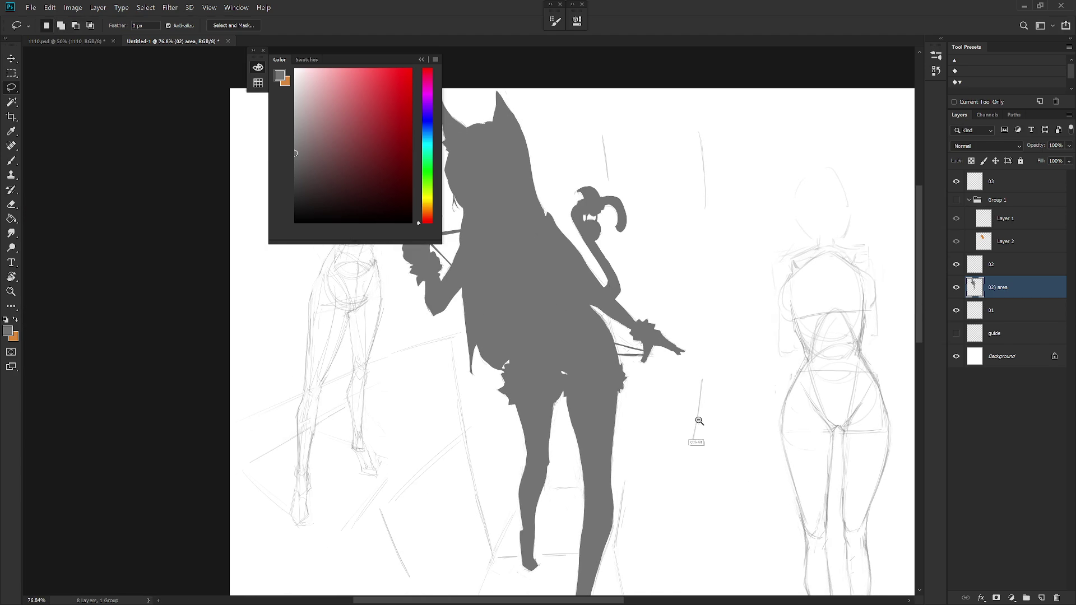
scroll(668, 384, "down", 2)
scroll(668, 354, "up", 3)
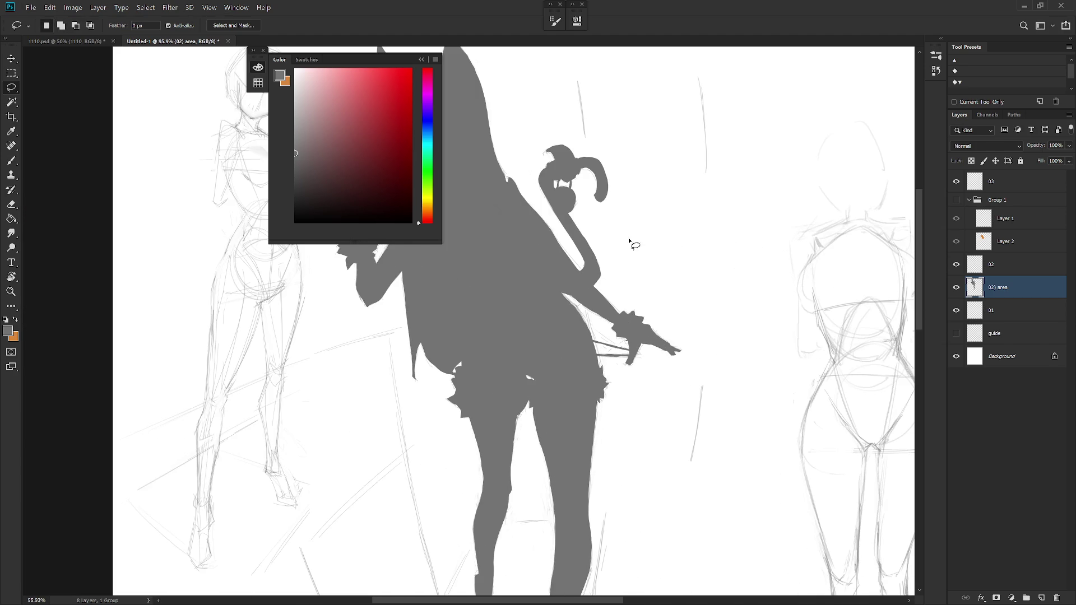
key("b")
key("l")
left_click_drag(559, 187, 559, 190)
scroll(677, 340, "down", 3)
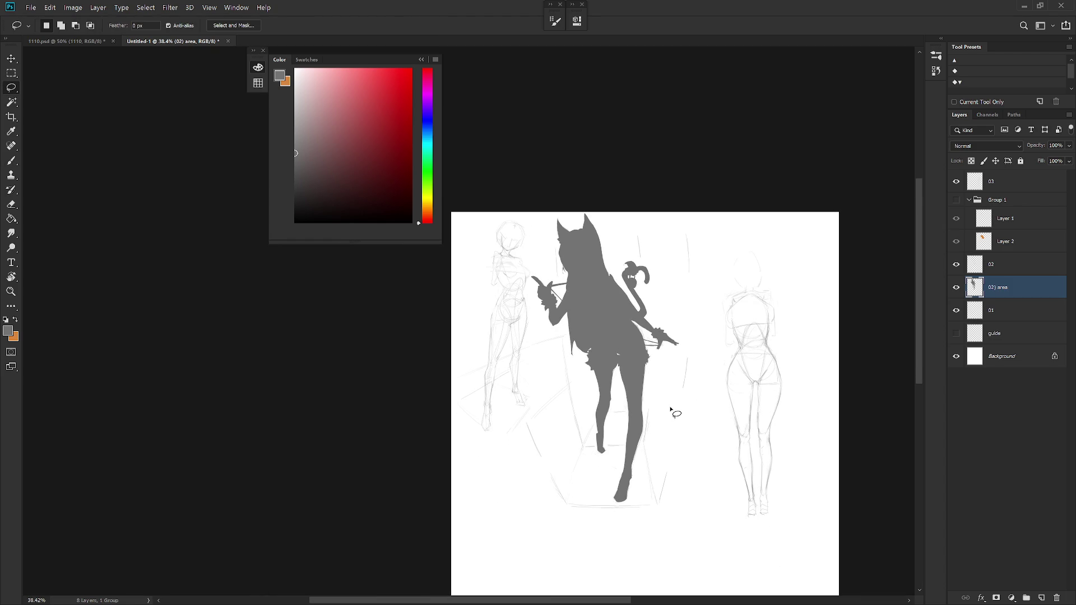
Lighten the whole silhouette with Hue/Saturation, Lightness +69.
key("ctrl+u")
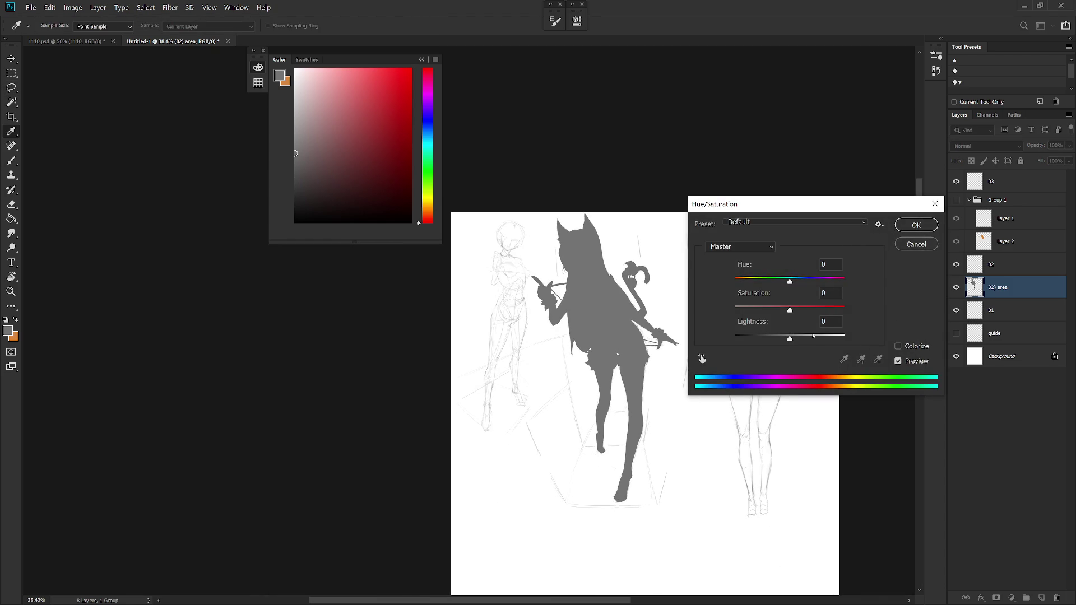
left_click(816, 336)
left_click_drag(826, 345, 828, 339)
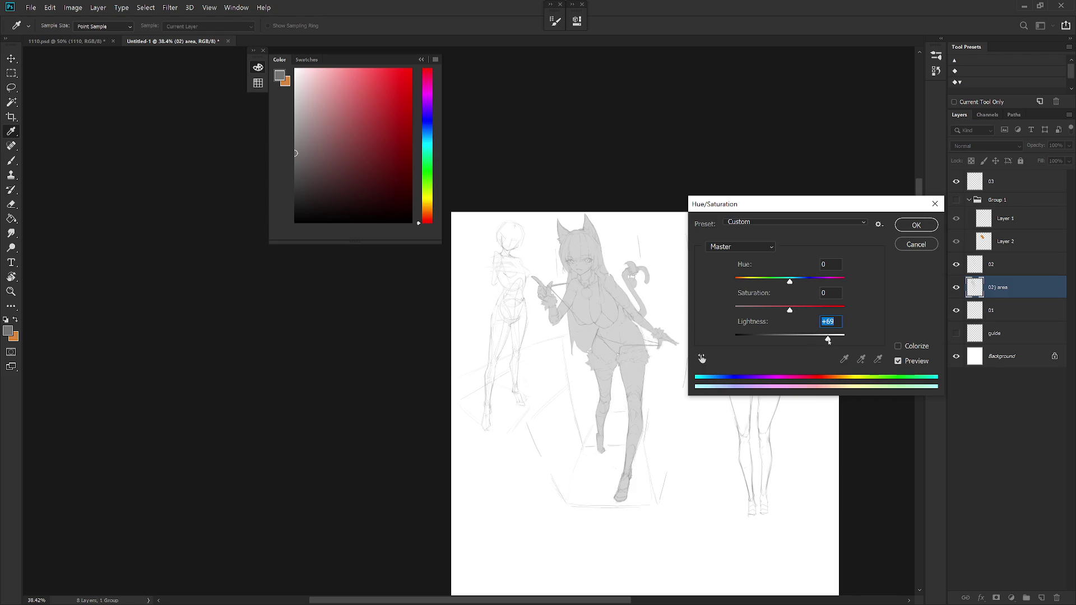
key("Return")
key("l")
scroll(651, 365, "up", 5)
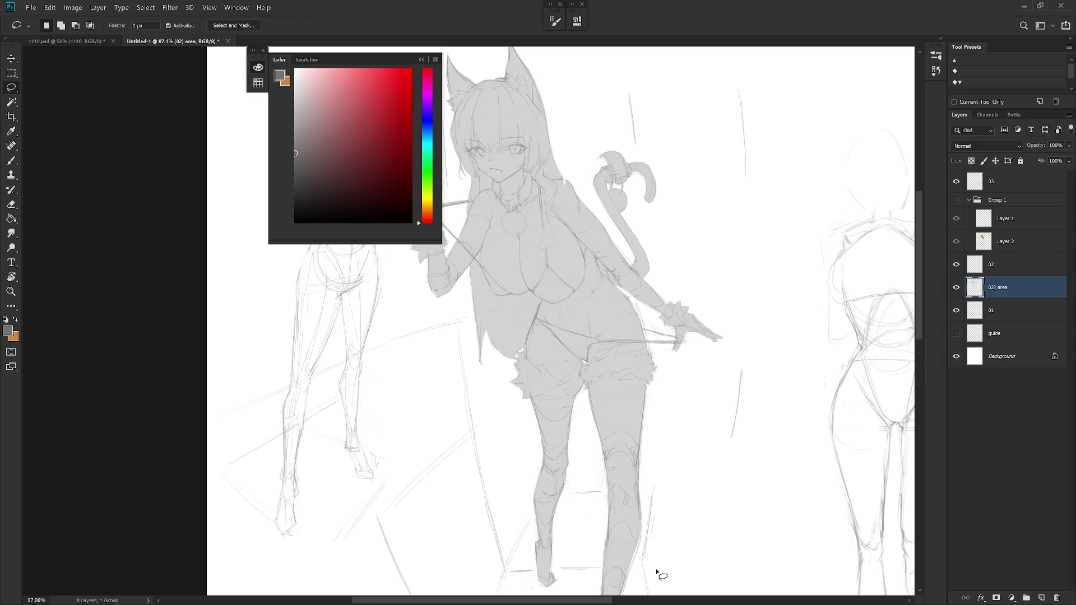
Try a dark grey fill on the shoulder, undo it, and swap the paint colours for the brush.
left_click_drag(637, 331, 581, 267)
scroll(580, 255, "up", 3)
key("alt+BackSpace")
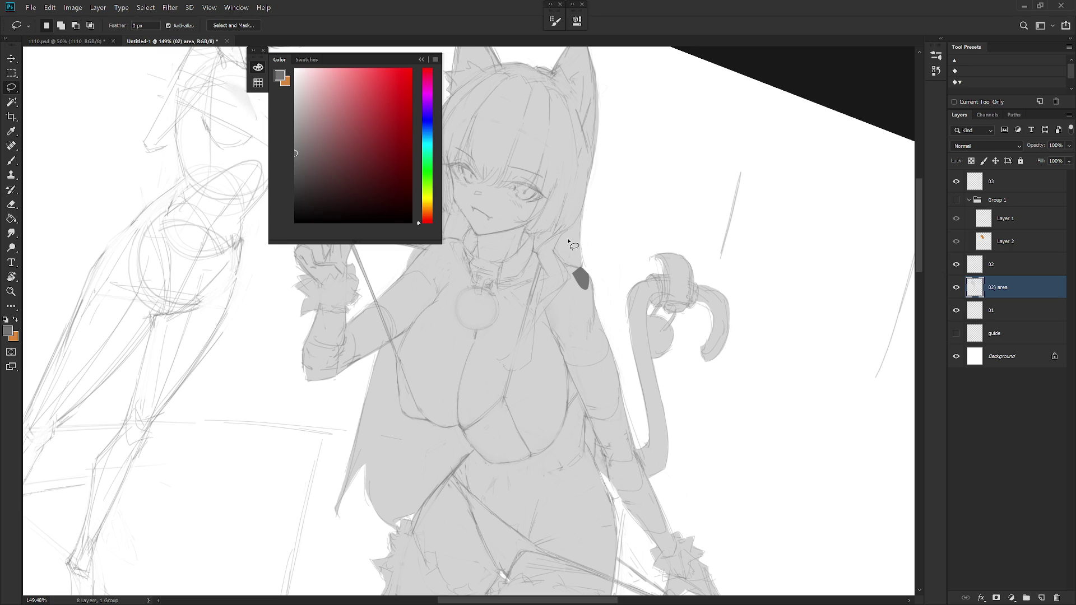
key("ctrl+z")
key("x")
key("b")
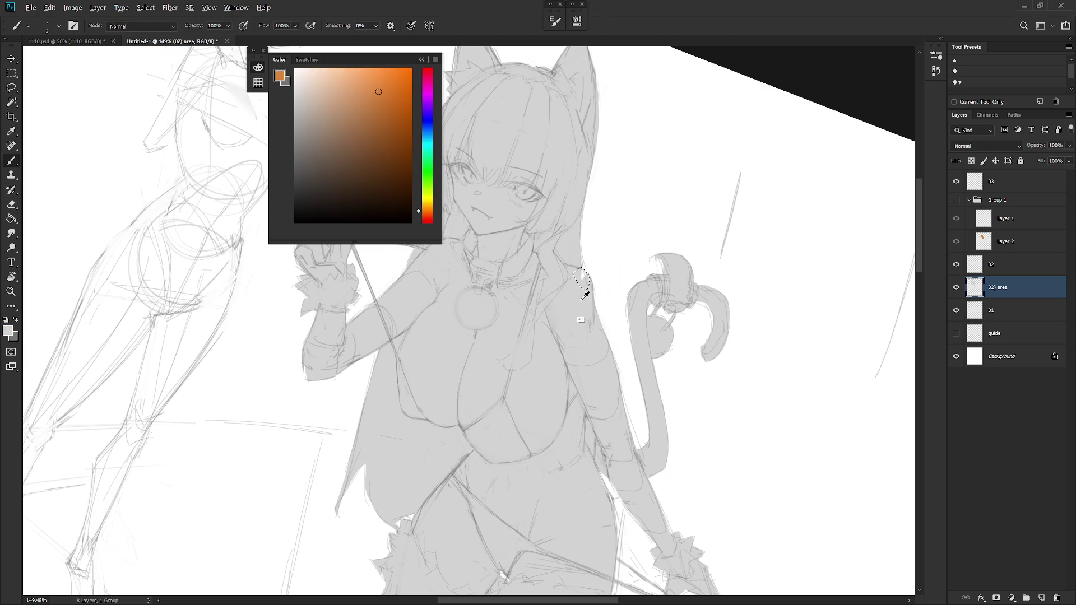
left_click(578, 307, "alt")
scroll(574, 314, "down", 4)
Turn the view upright, show Group 1 with the orange shirt, and make Layer 2 active.
left_click_drag(573, 313, 709, 288)
left_click(957, 201)
left_click_drag(781, 391, 743, 353)
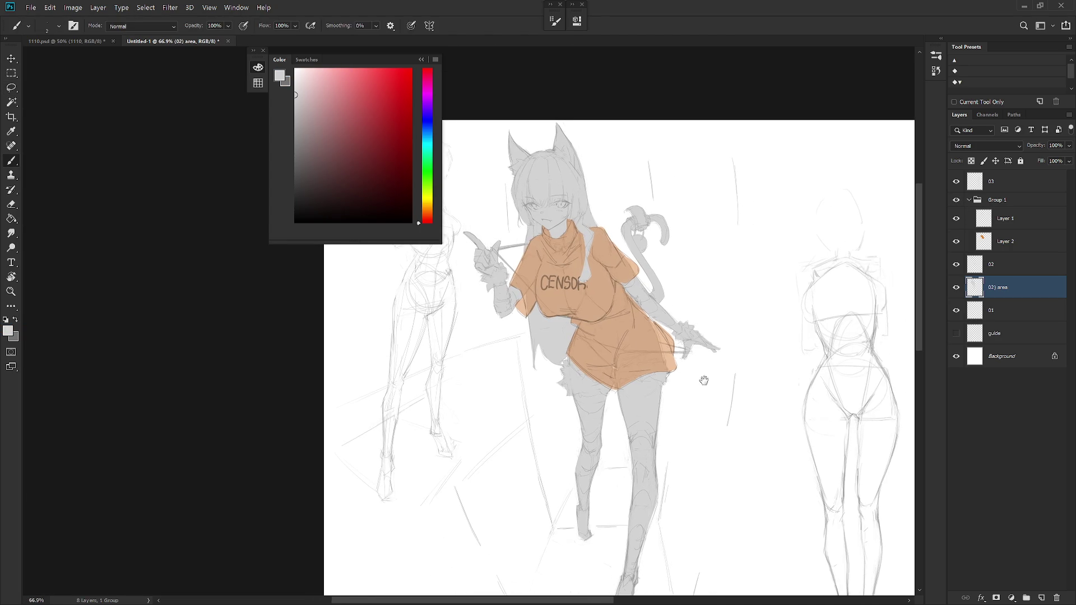
left_click(1015, 242)
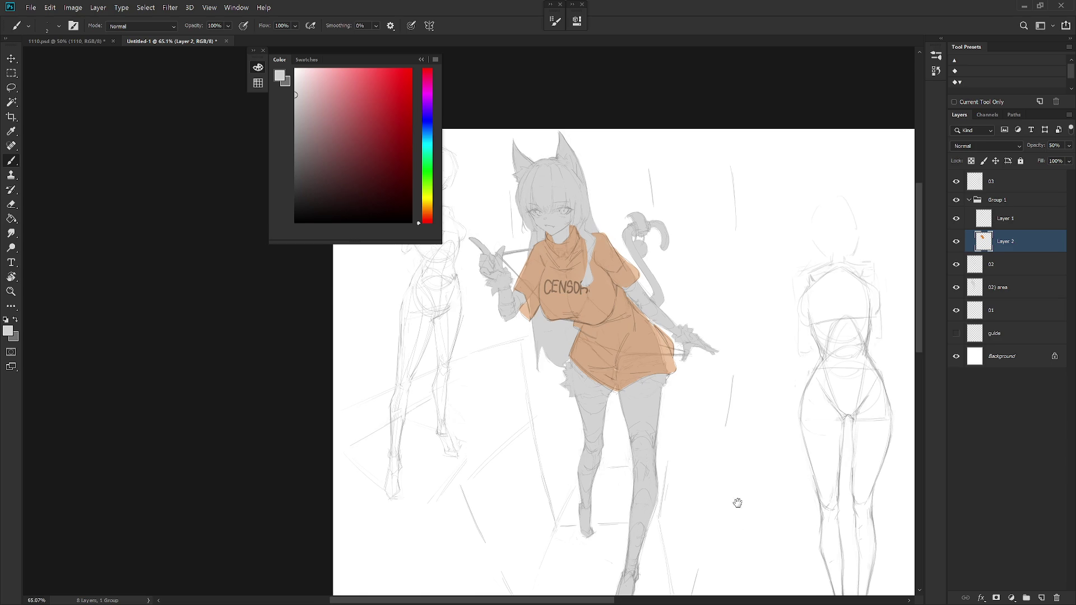
scroll(740, 493, "down", 1)
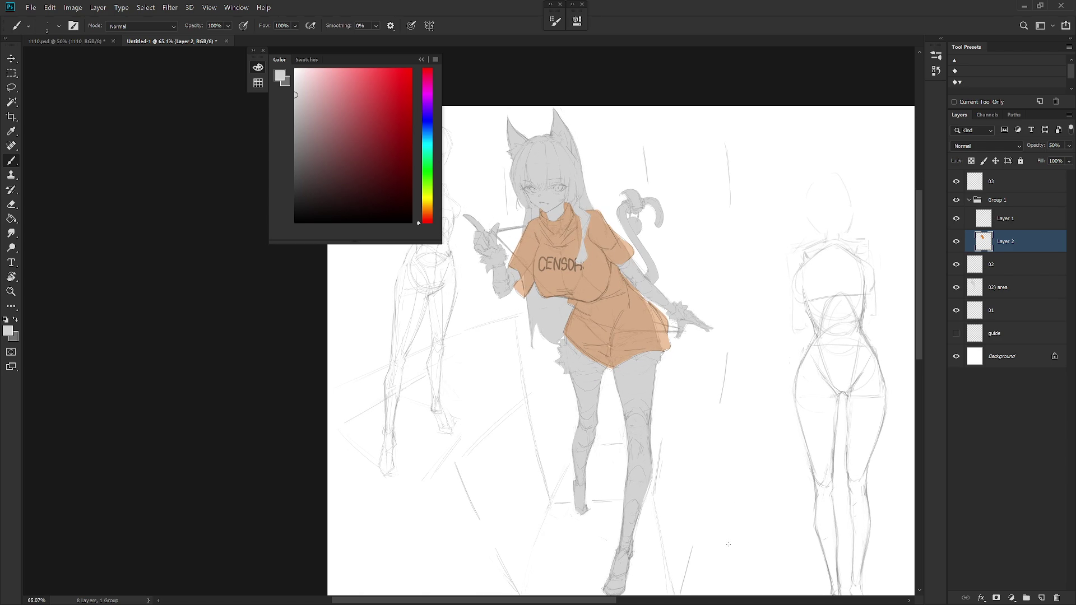
scroll(700, 414, "down", 5)
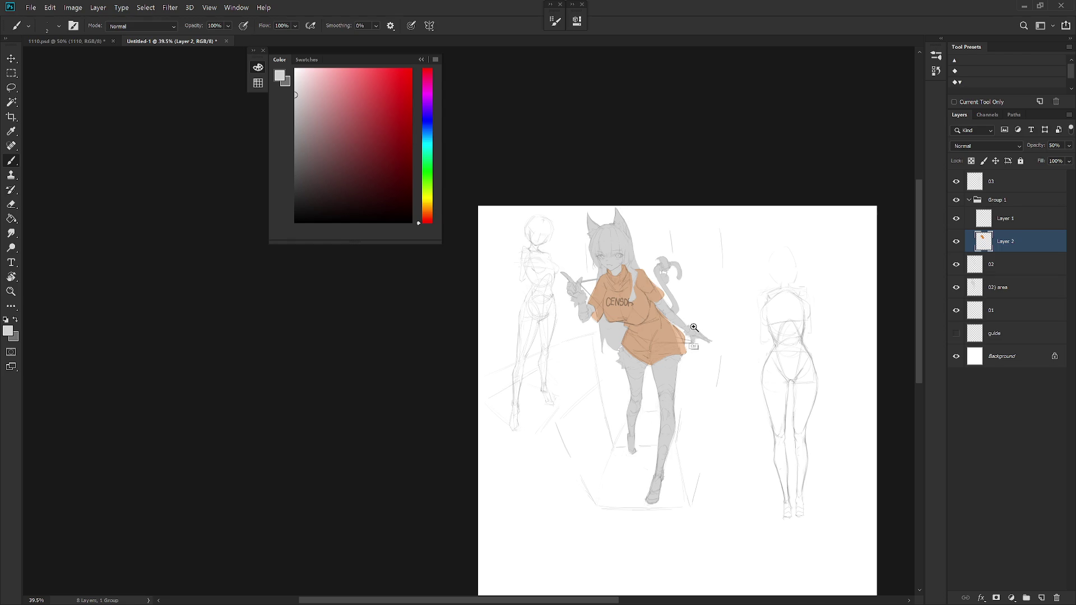
Zoom on the drawing and make layer 02 the working layer for a blend change.
left_click_drag(692, 327, 731, 371)
left_click(1009, 265)
left_click(986, 146)
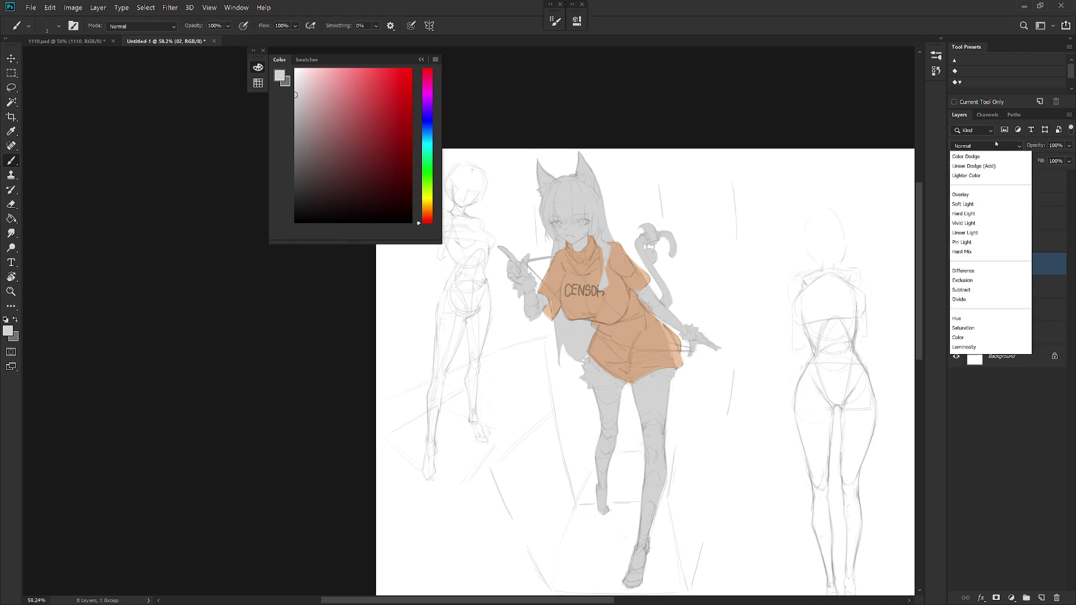
Keep layer 02 at Multiply, open its blending options, set fill opacity 0 and enable Color Overlay.
left_click(989, 196)
right_click(1005, 272)
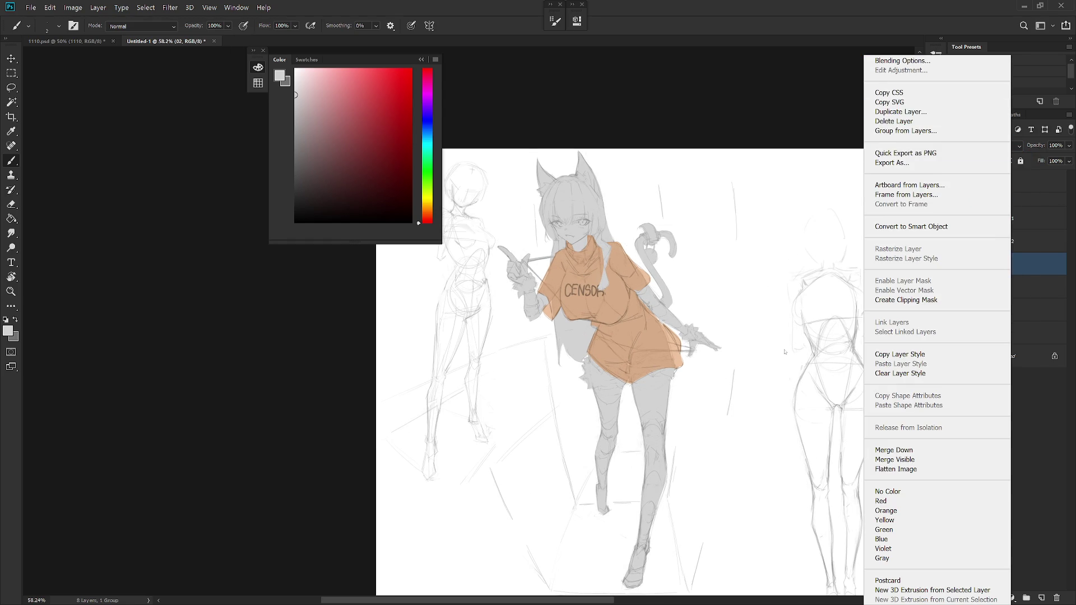
left_click(902, 61)
key("space")
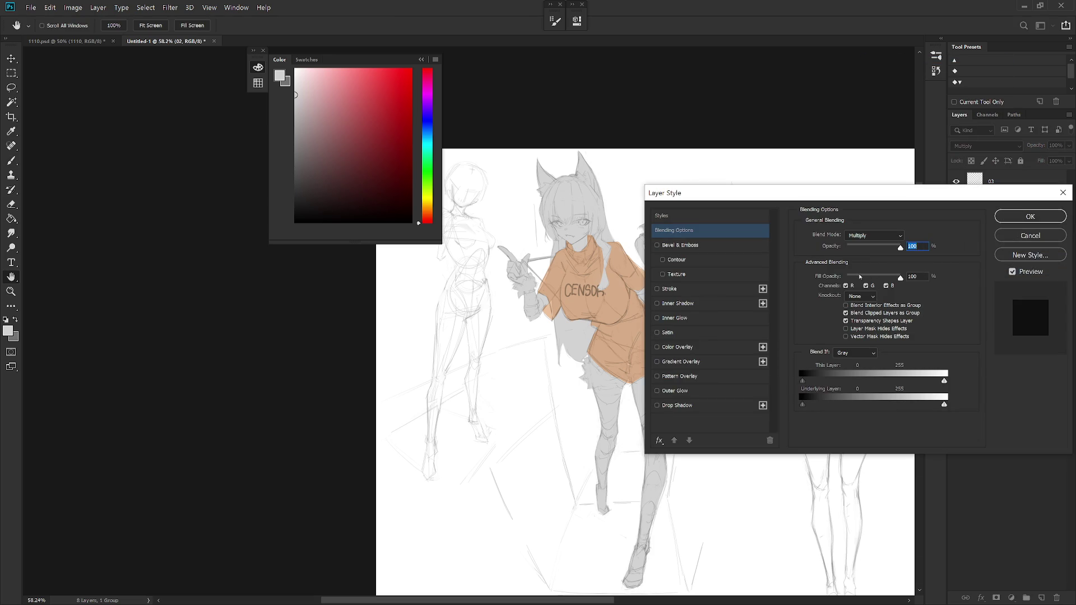
left_click_drag(859, 276, 836, 288)
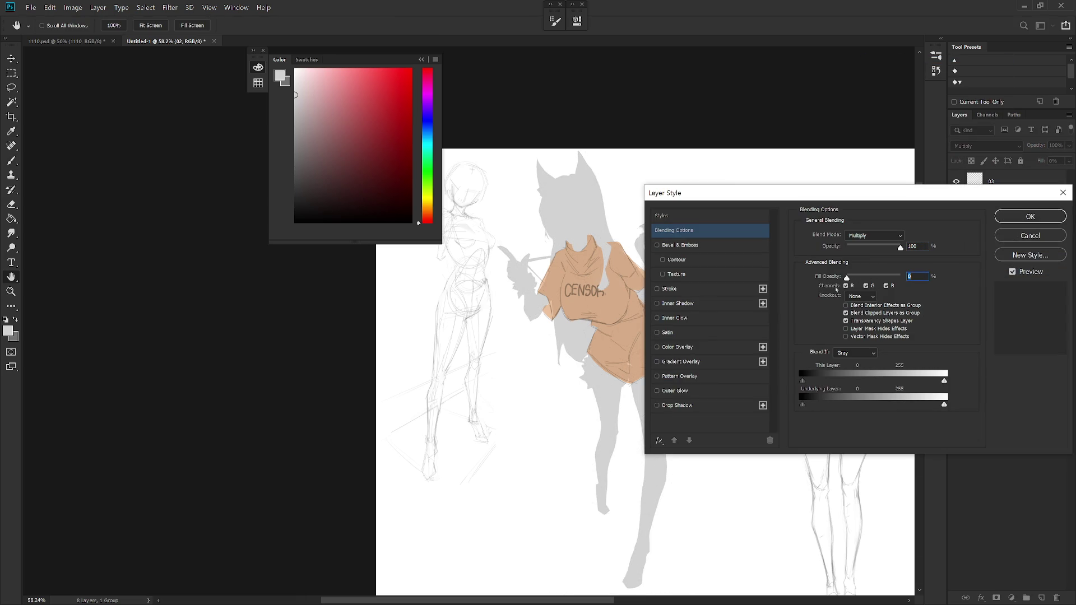
left_click(687, 350)
Pick a dark red colour for the overlay.
left_click(866, 237)
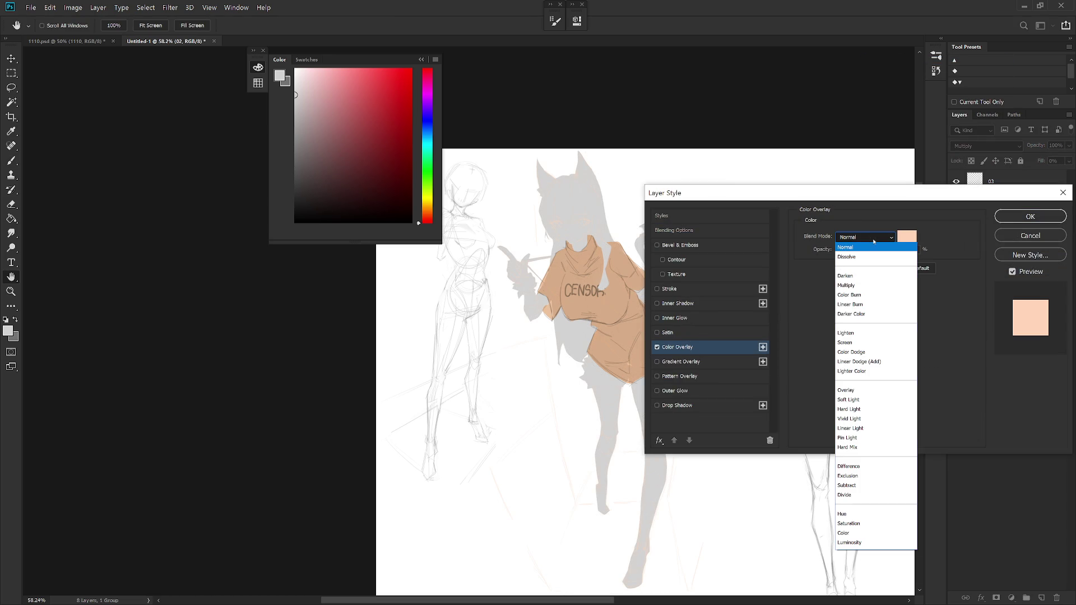
left_click(874, 240)
left_click(907, 236)
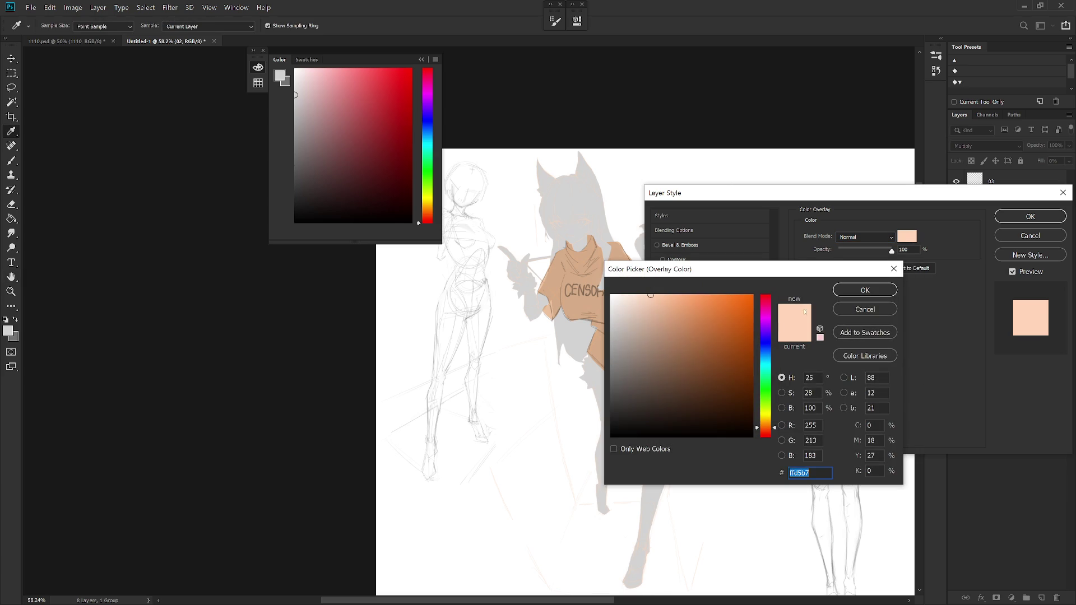
left_click(766, 436)
left_click(744, 368)
left_click(874, 290)
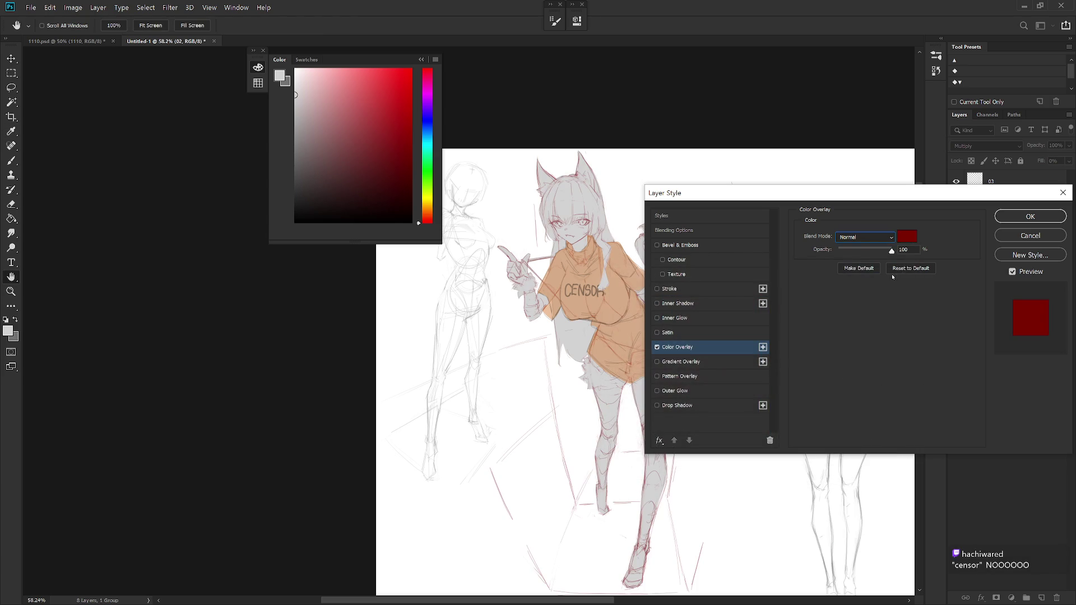
Set the overlay blend mode to Color Burn and confirm the layer style.
left_click(874, 240)
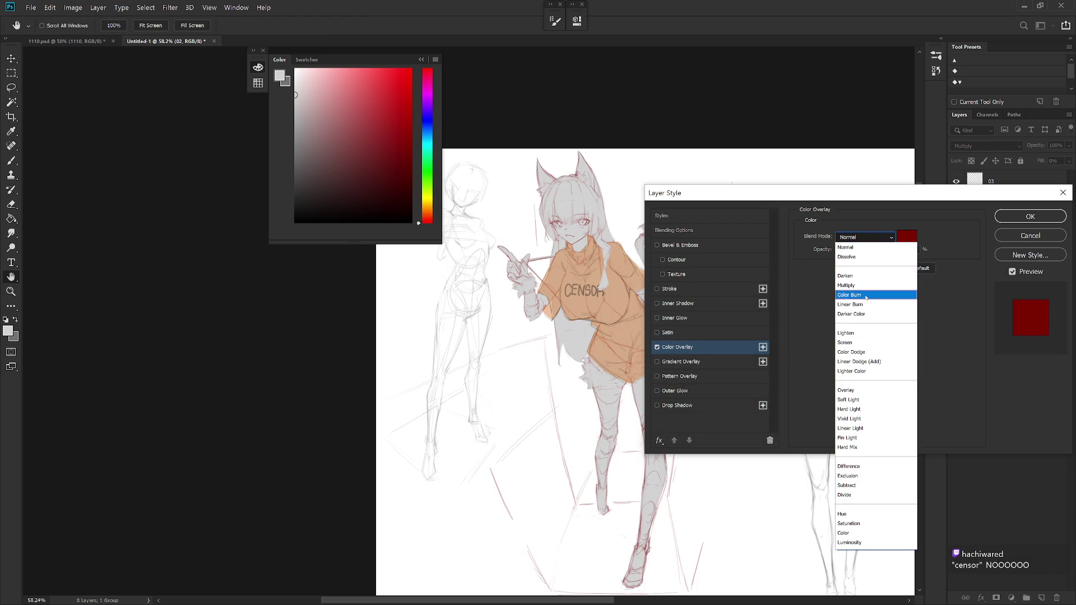
left_click(866, 297)
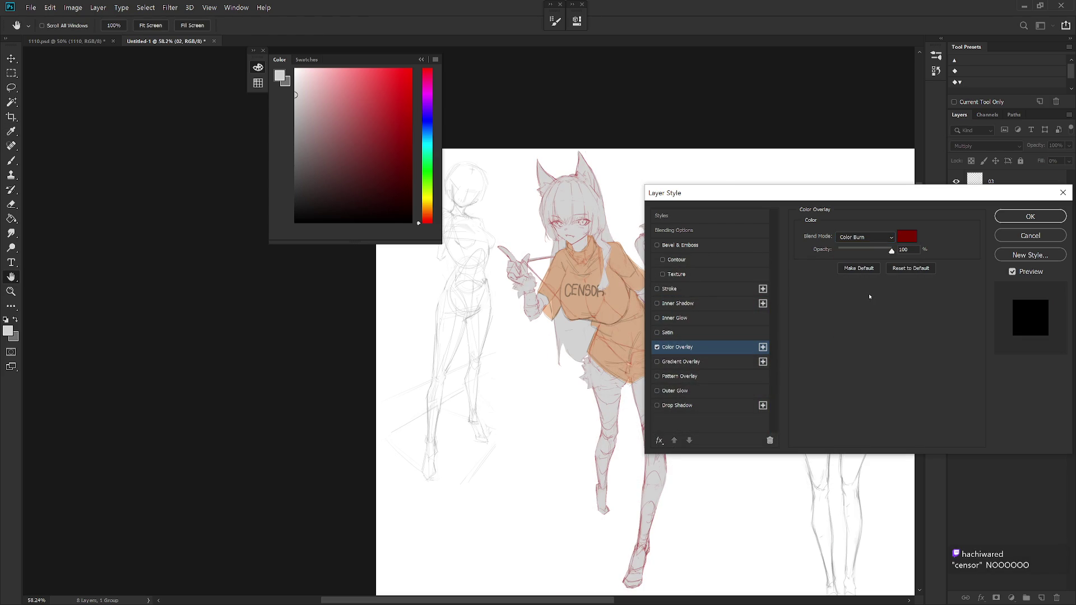
key("Return")
left_click_drag(672, 419, 699, 473)
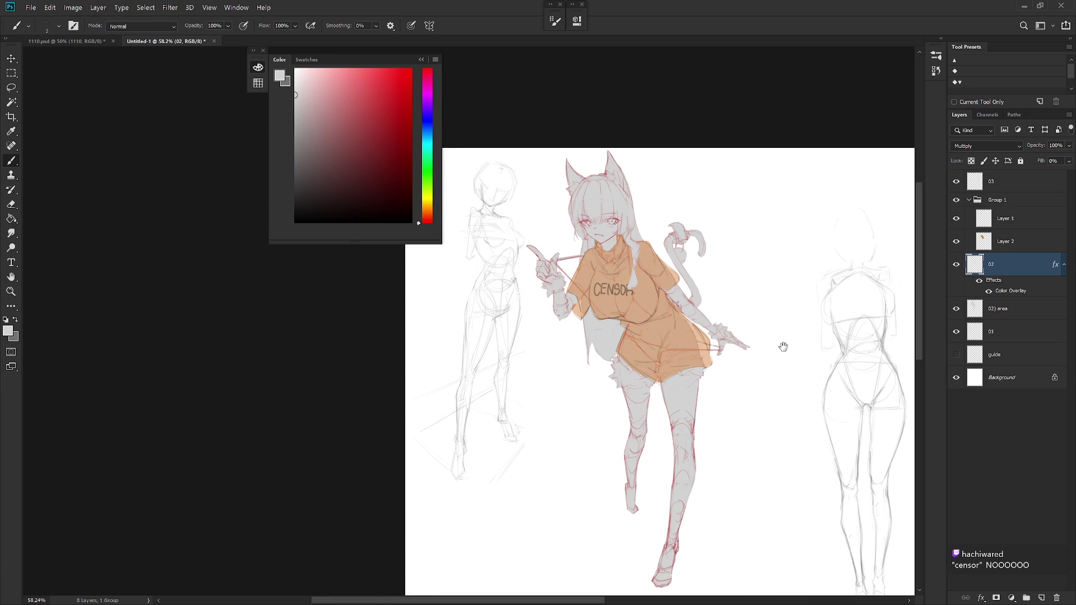
left_click_drag(783, 346, 676, 324)
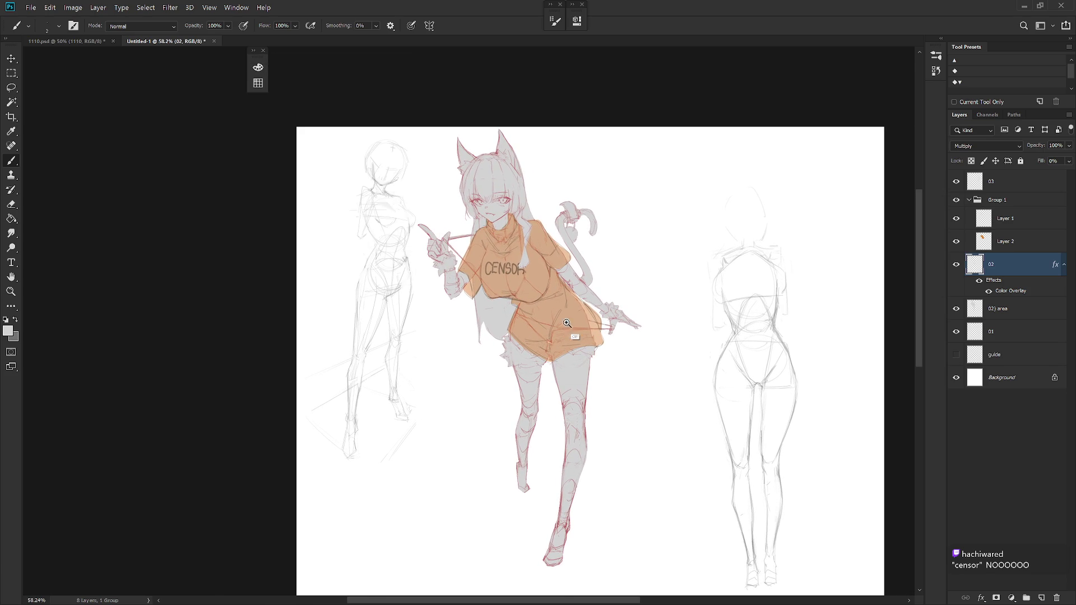
left_click_drag(567, 322, 576, 324)
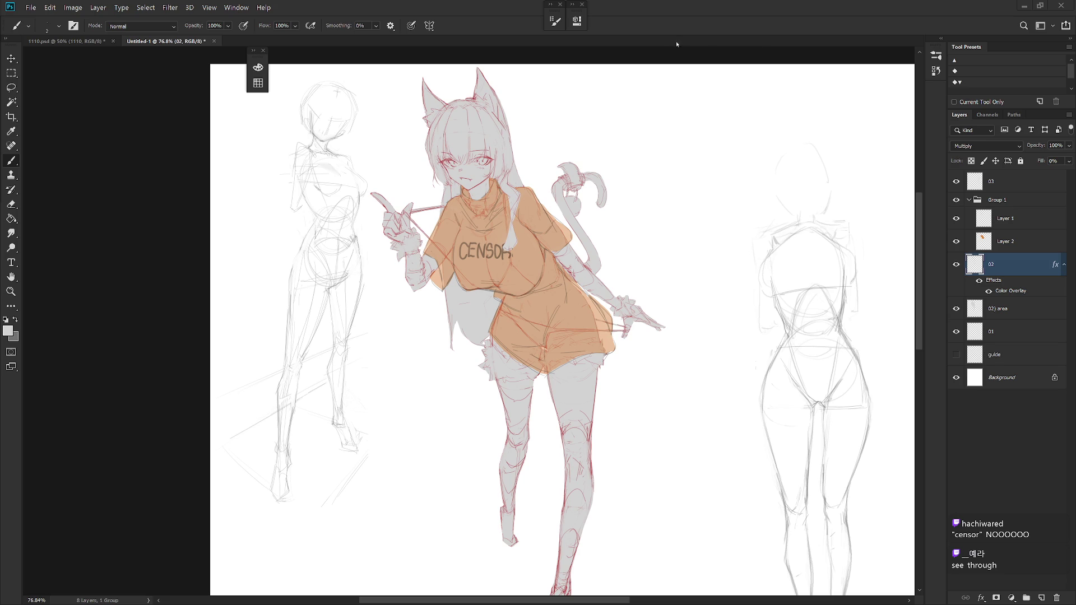
left_click(1061, 266)
left_click(1030, 288)
key("ctrl+shift+n")
Confirm new Layer 3 and choose a pale orange skin colour from the colour picker.
key("Return")
mouse_move(557, 419)
left_mouse_down()
mouse_move(588, 387)
mouse_move(604, 429)
left_mouse_up()
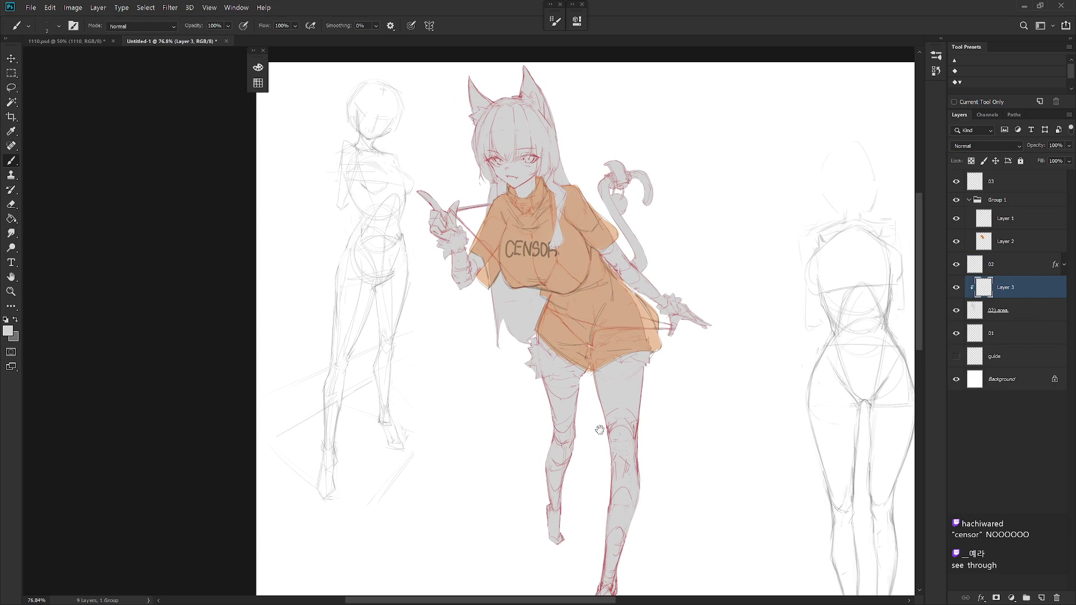
key("F6")
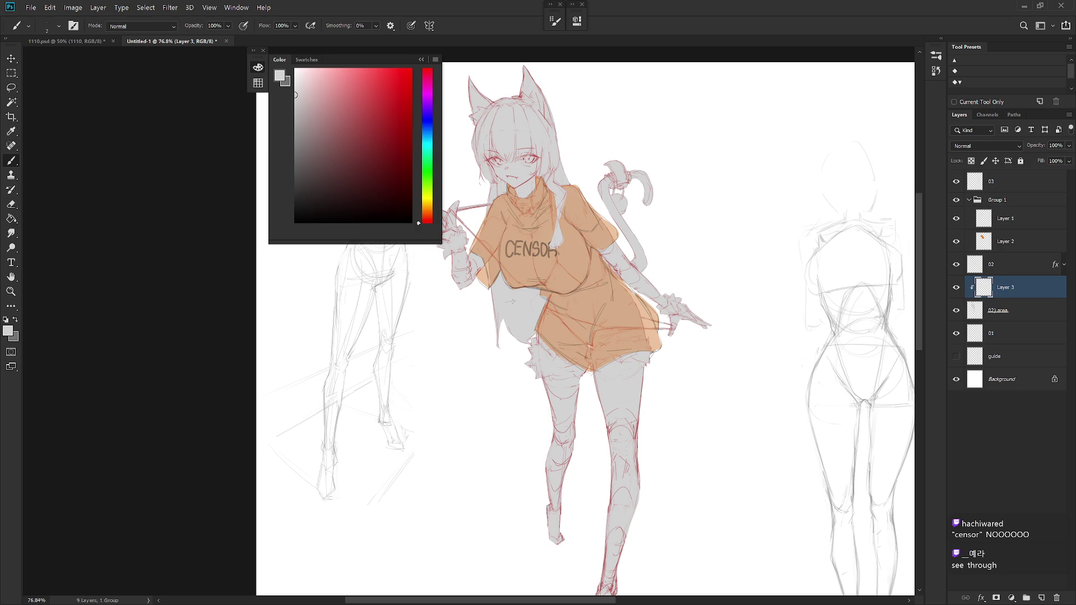
left_click(429, 213)
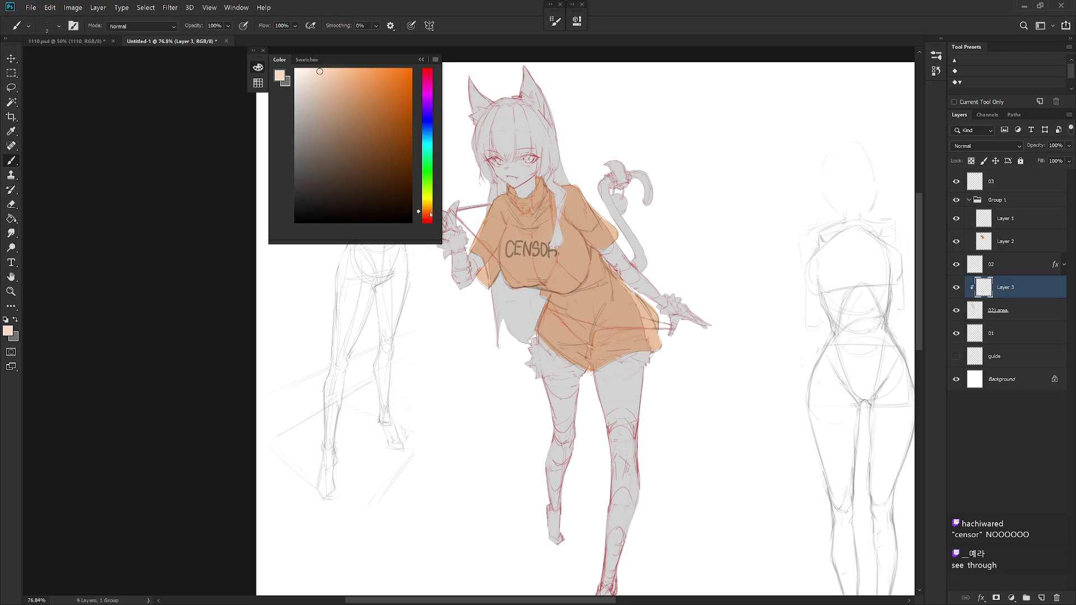
key("F6")
scroll(487, 210, "up", 3)
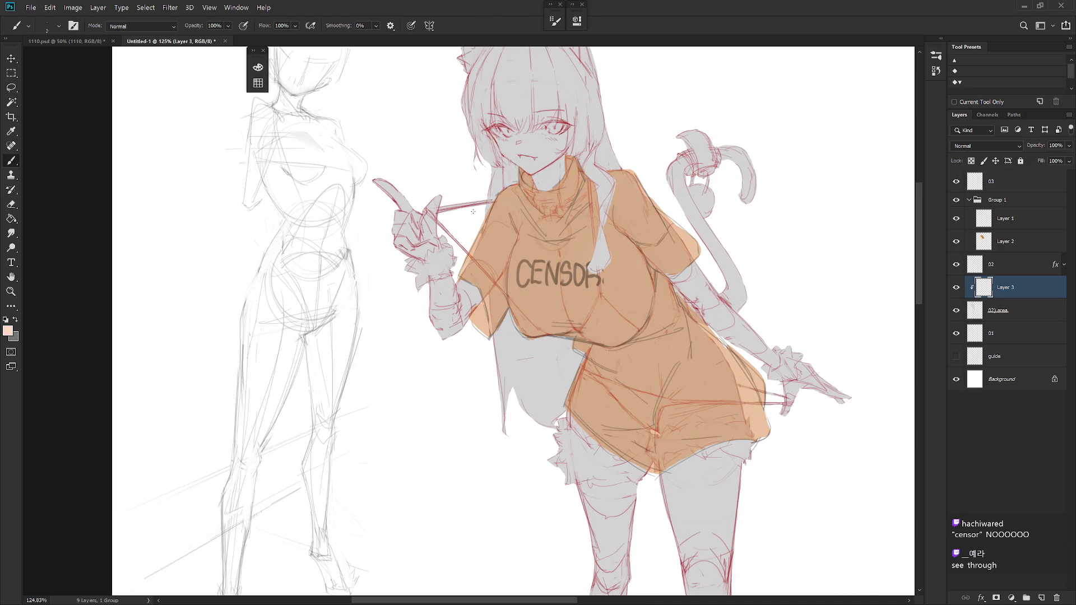
key("l")
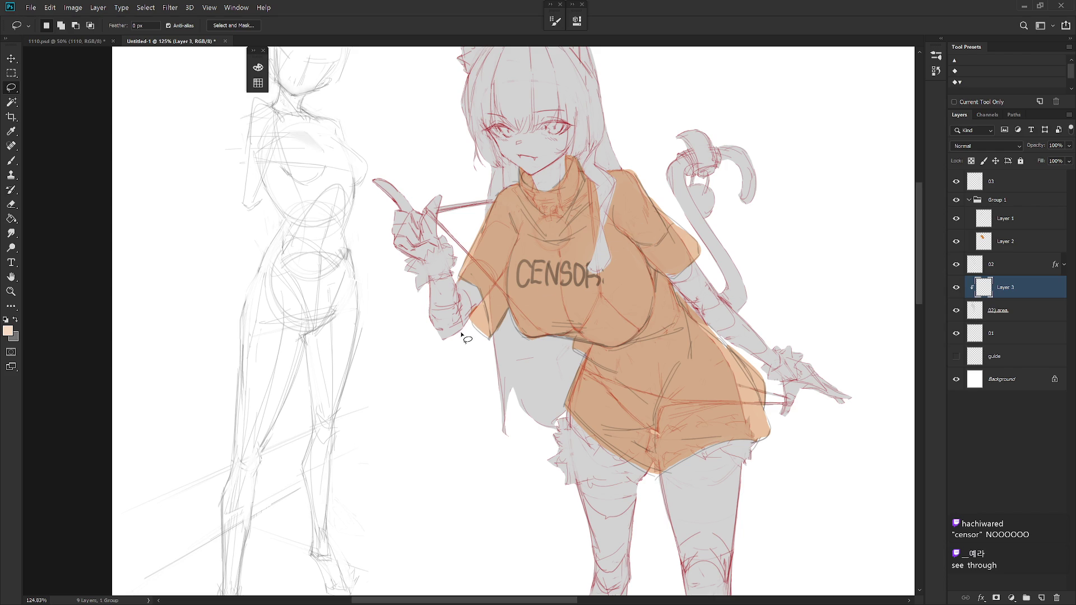
Lasso the arm beside the shirt, trimming near CENSOR and adding the arm edge.
left_click_drag(461, 334, 506, 296)
left_click_drag(523, 334, 519, 309)
mouse_move(518, 310)
left_mouse_down()
mouse_move(510, 296)
mouse_move(521, 363)
mouse_move(583, 324)
mouse_move(577, 299)
mouse_move(580, 324)
left_mouse_up()
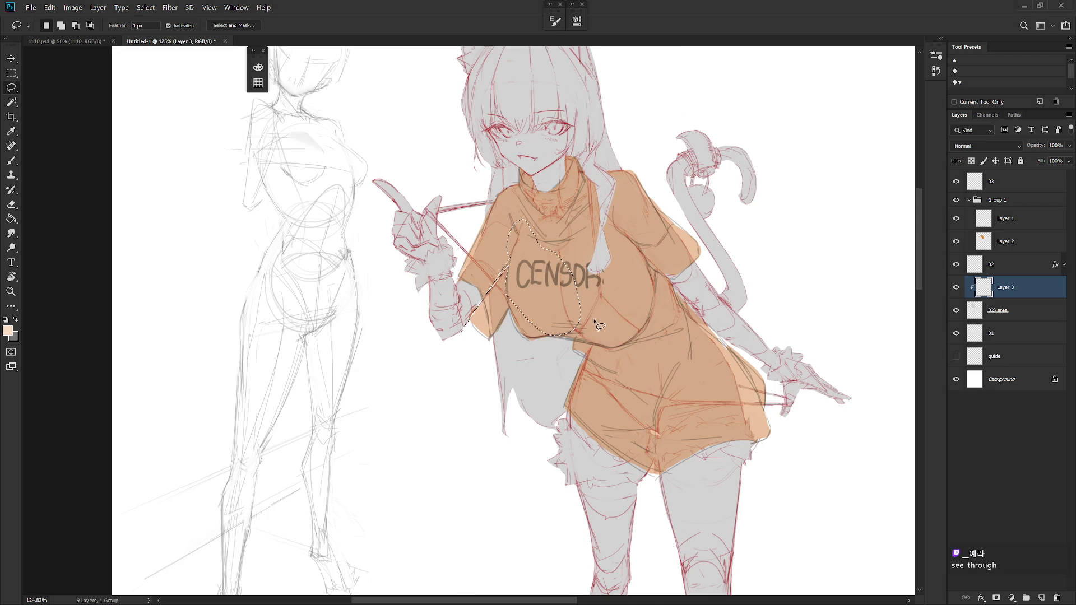
mouse_move(601, 321)
left_mouse_down()
mouse_move(533, 338)
mouse_move(567, 337)
left_mouse_up()
mouse_move(523, 293)
left_mouse_down()
mouse_move(471, 326)
mouse_move(534, 199)
mouse_move(562, 234)
left_mouse_up()
Shift-add the hand and wrist to the selection.
key("shift")
left_click_drag(485, 279, 494, 313)
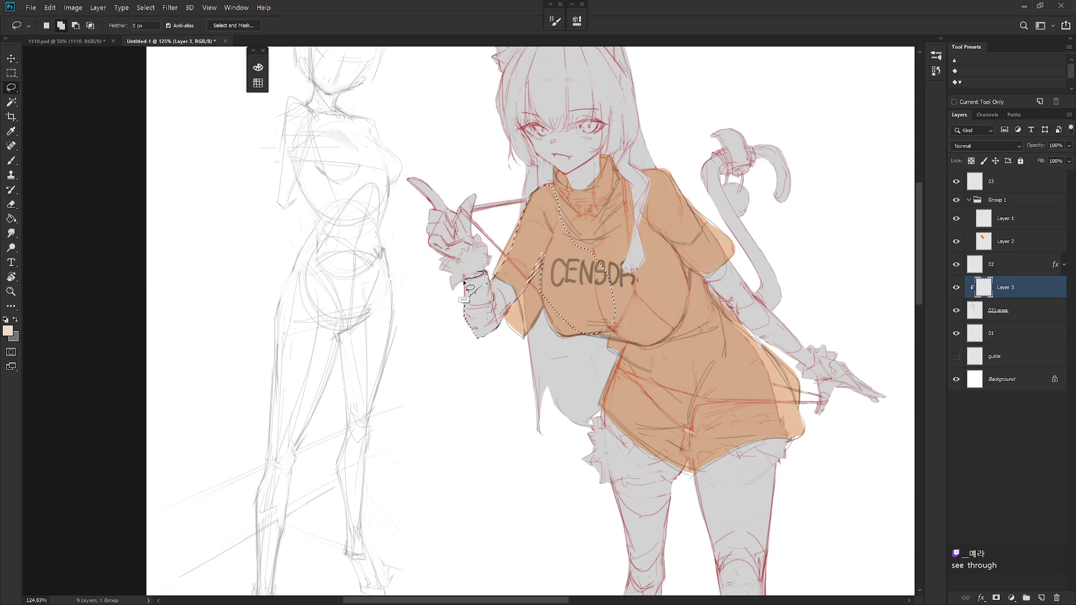
mouse_move(460, 260)
left_mouse_down()
mouse_move(481, 256)
mouse_move(472, 227)
mouse_move(461, 232)
left_mouse_up()
mouse_move(629, 339)
left_mouse_down()
mouse_move(573, 347)
mouse_move(577, 452)
left_mouse_up()
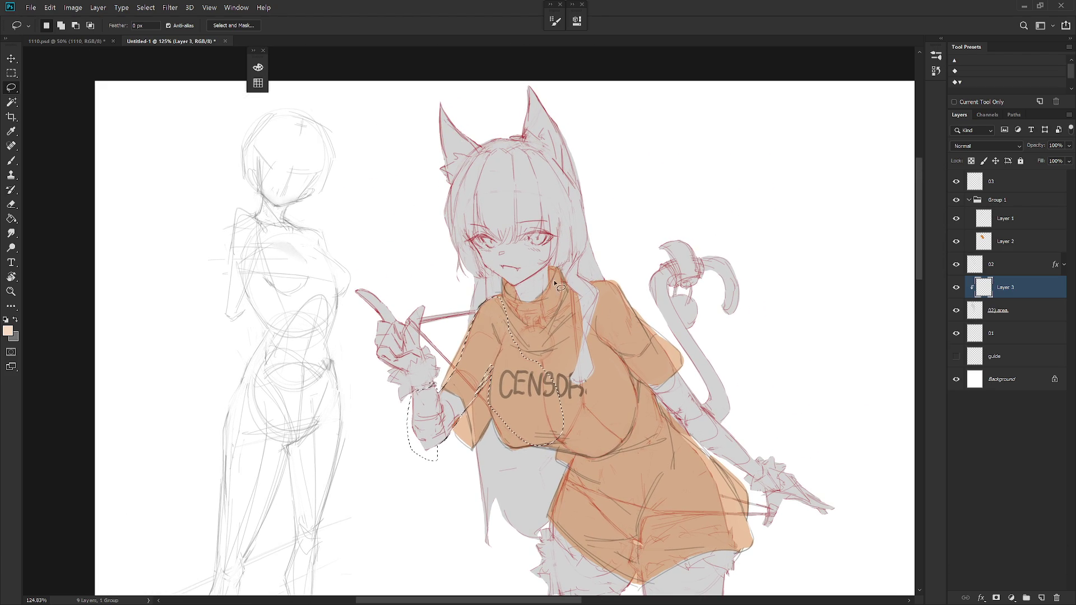
Add the chin, neck, face and eye area to the selection, then hide the orange shirt layer.
mouse_move(482, 251)
left_mouse_down()
mouse_move(528, 283)
mouse_move(515, 242)
left_mouse_up()
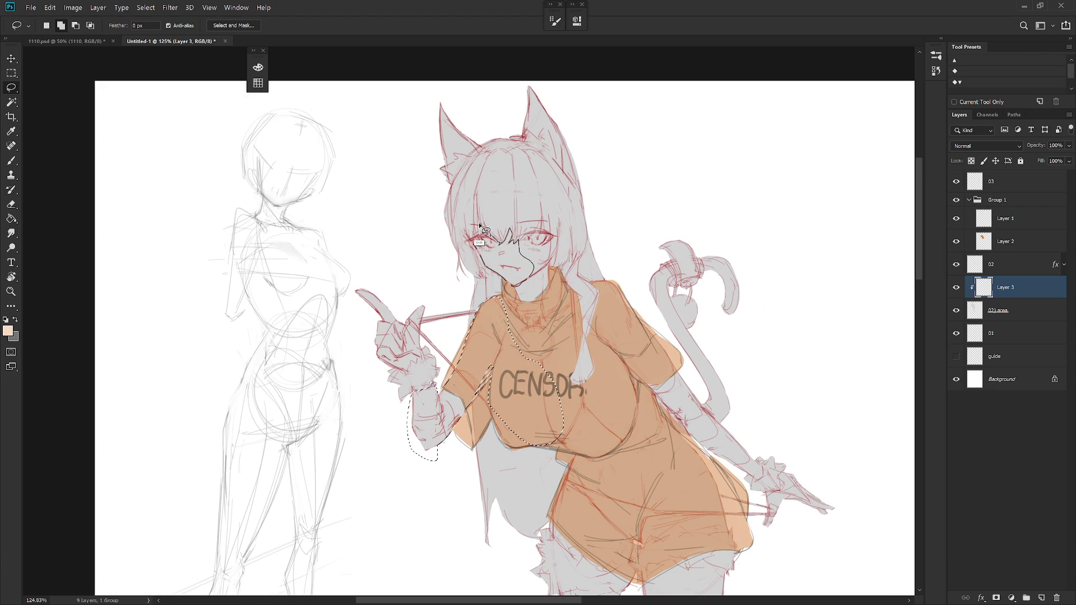
mouse_move(476, 238)
left_mouse_down()
mouse_move(551, 250)
mouse_move(543, 242)
left_mouse_up()
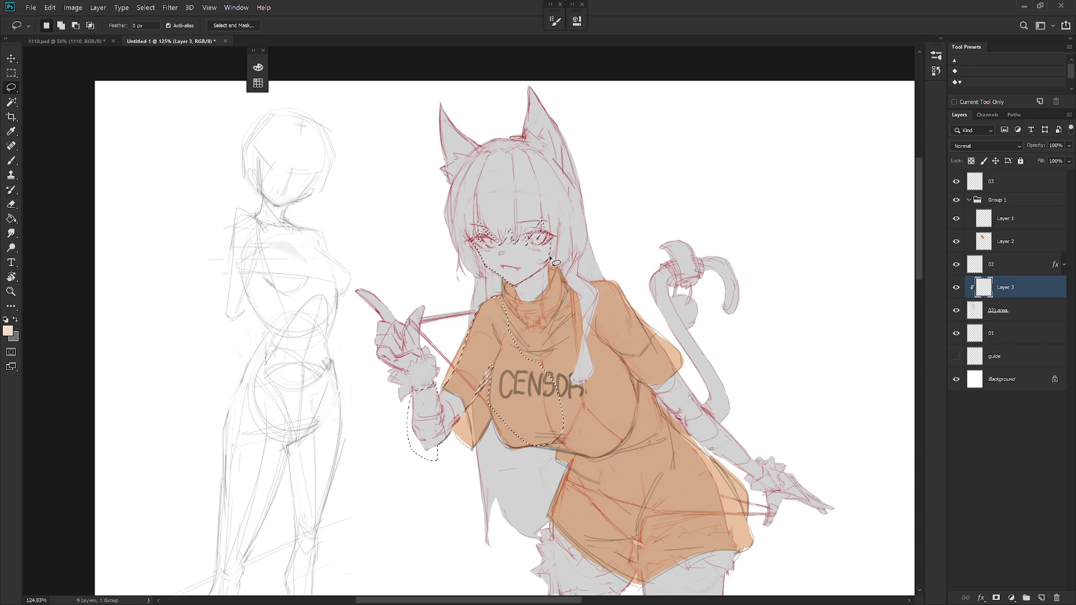
mouse_move(475, 228)
left_mouse_down()
mouse_move(552, 230)
mouse_move(555, 267)
left_mouse_up()
left_click_drag(544, 290, 514, 294)
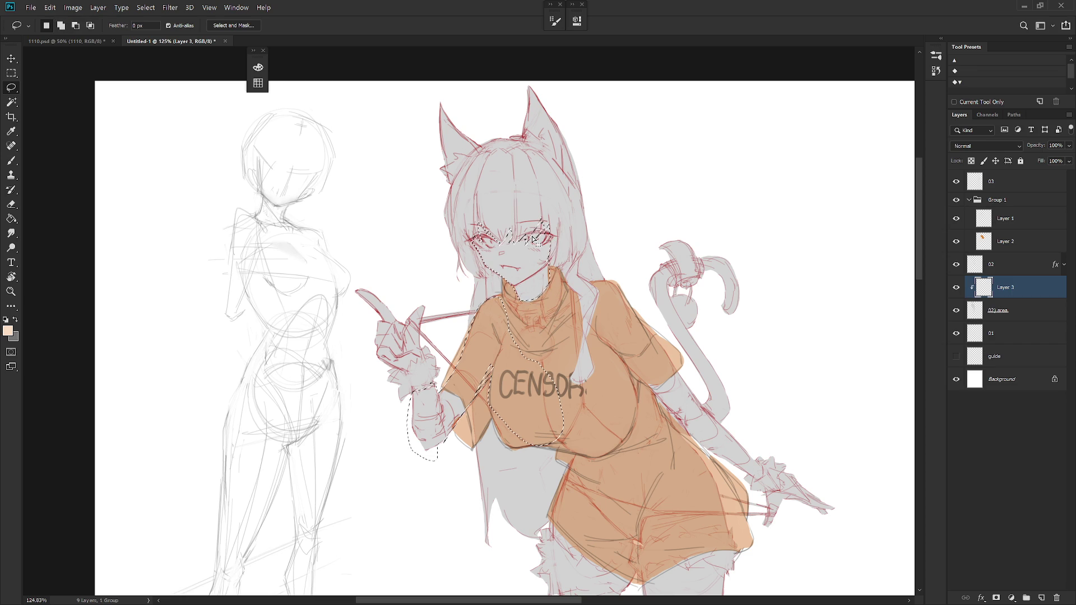
left_click(955, 242)
Hide the whole shirt group and add the neckline, collar, pendant and neck skin to the selection.
key("shift")
left_click_drag(543, 302, 550, 300)
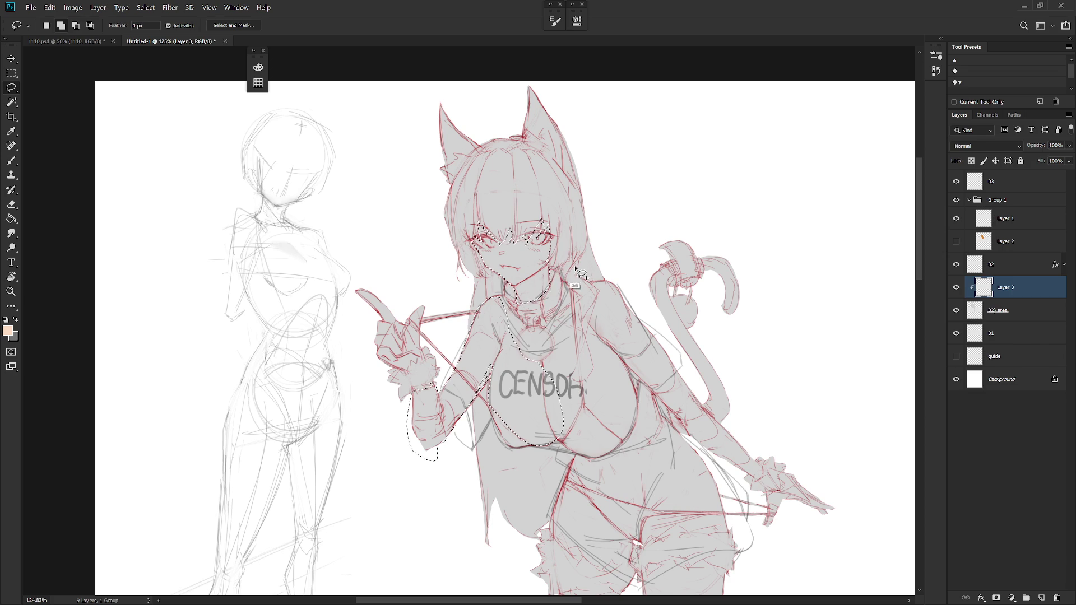
left_click_drag(660, 345, 621, 300)
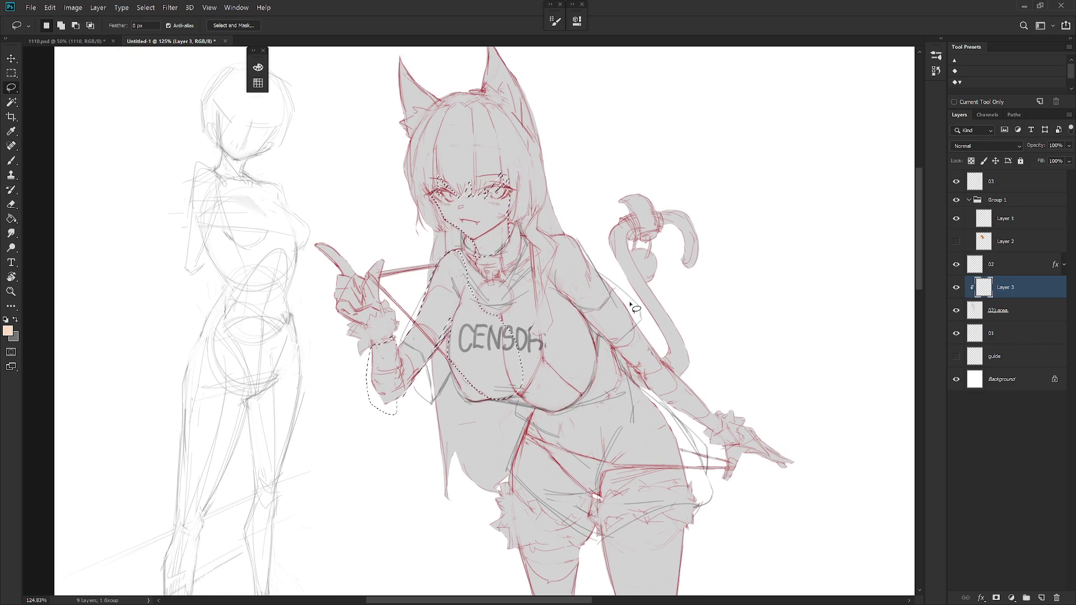
key("ctrl+comma")
left_click_drag(521, 399, 536, 375)
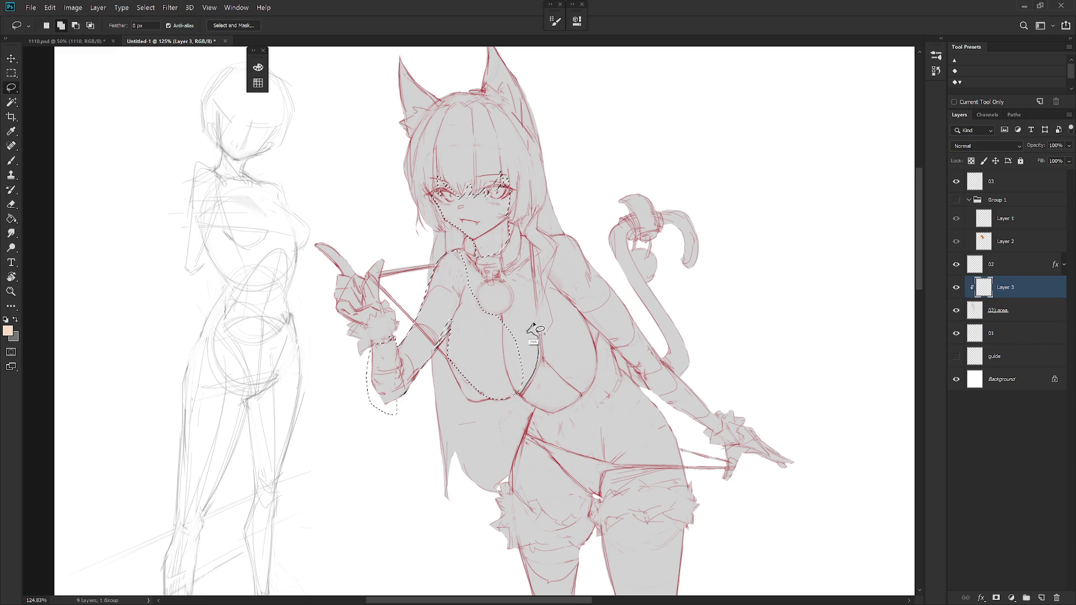
mouse_move(533, 294)
left_mouse_down()
mouse_move(511, 267)
mouse_move(503, 275)
left_mouse_up()
left_click_drag(505, 314, 514, 384)
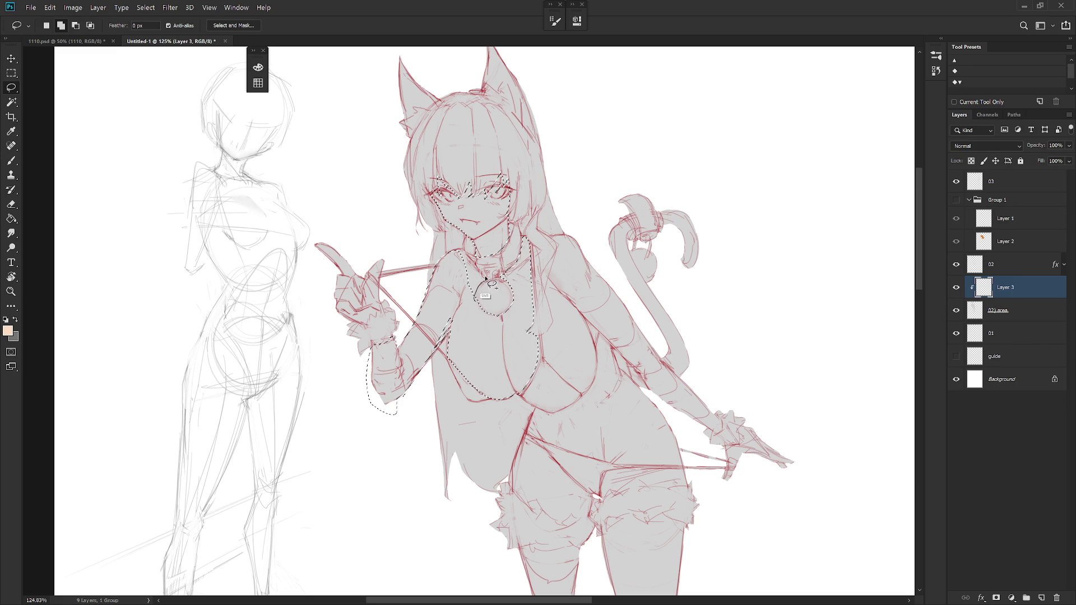
mouse_move(481, 273)
left_mouse_down()
mouse_move(463, 252)
mouse_move(450, 271)
left_mouse_up()
scroll(611, 335, "down", 2)
Add the area below the chest, the torso's right edge and the outer arm down to the wrist.
left_click_drag(611, 335, 510, 281)
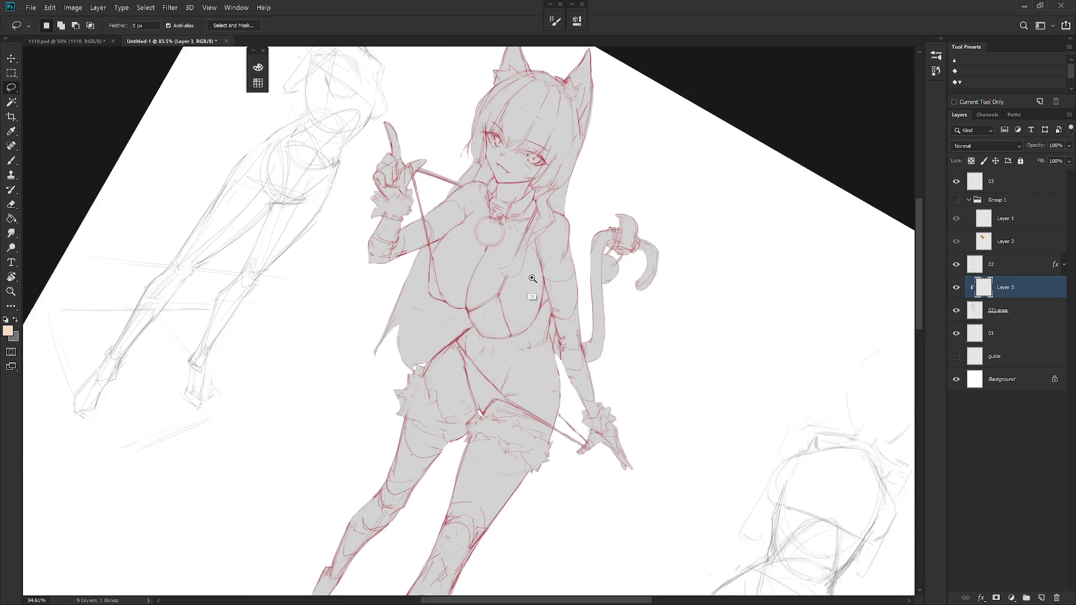
key("shift")
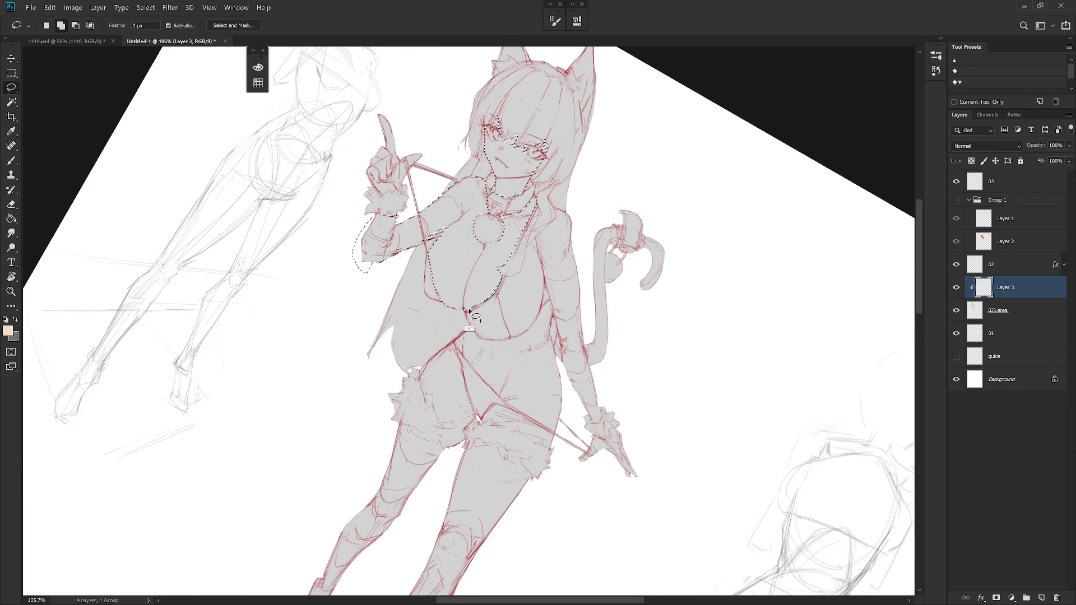
mouse_move(469, 309)
left_mouse_down()
mouse_move(497, 296)
mouse_move(552, 304)
mouse_move(522, 268)
mouse_move(510, 290)
mouse_move(556, 305)
left_mouse_up()
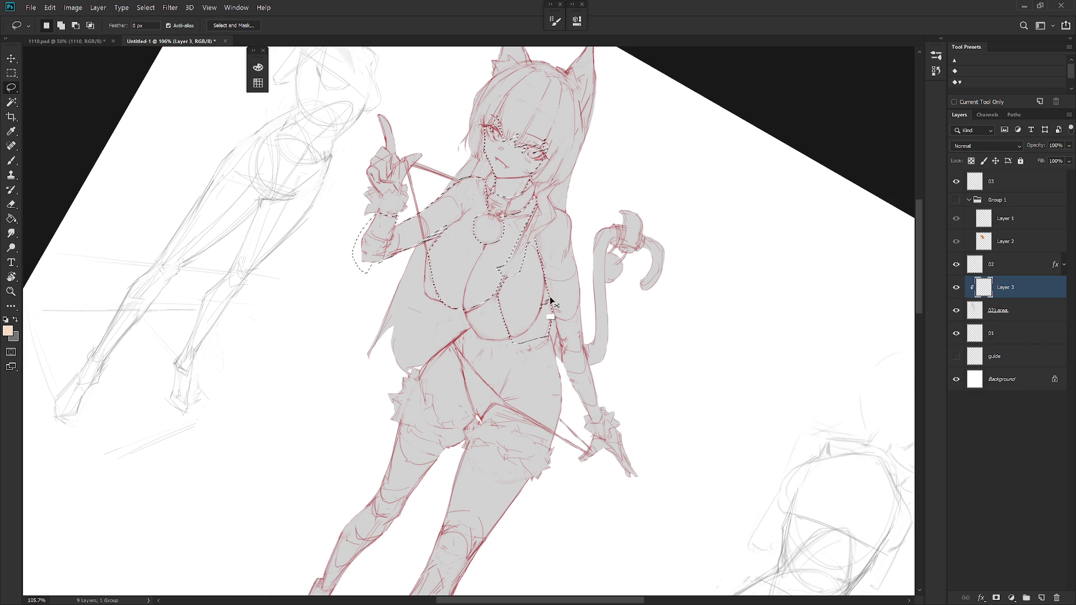
mouse_move(557, 304)
left_mouse_down()
mouse_move(562, 290)
mouse_move(544, 277)
left_mouse_up()
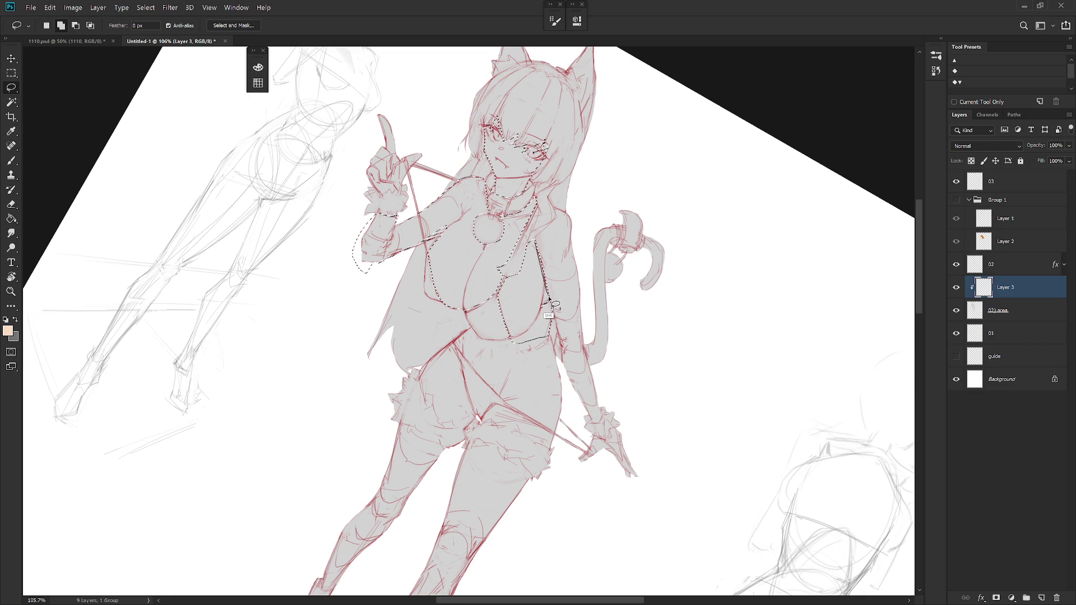
mouse_move(562, 340)
left_mouse_down()
mouse_move(595, 426)
mouse_move(507, 318)
left_mouse_up()
key("Escape")
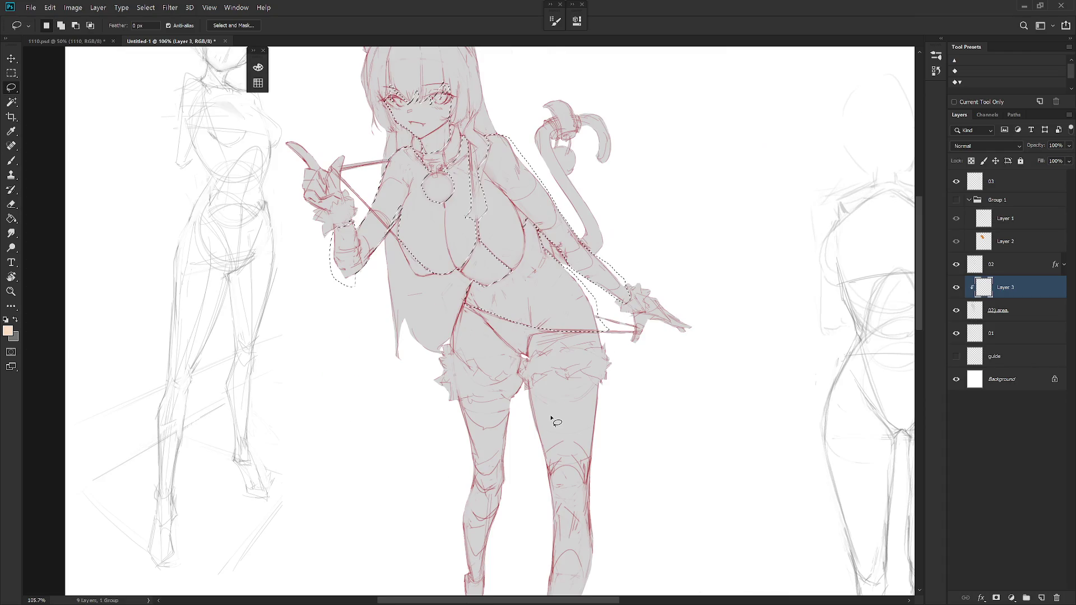
Rotate the view and add the hip edge and upper thigh to the selection.
key("r")
mouse_move(613, 356)
left_mouse_down()
mouse_move(622, 346)
mouse_move(580, 320)
left_mouse_up()
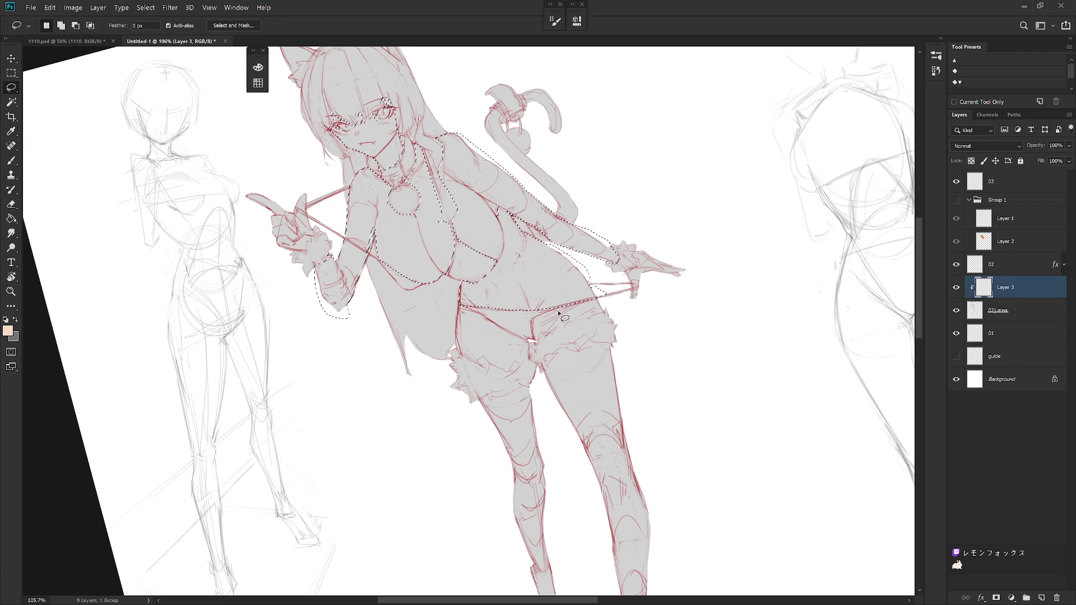
mouse_move(563, 309)
left_mouse_down()
mouse_move(626, 296)
mouse_move(540, 337)
mouse_move(615, 301)
mouse_move(468, 461)
left_mouse_up()
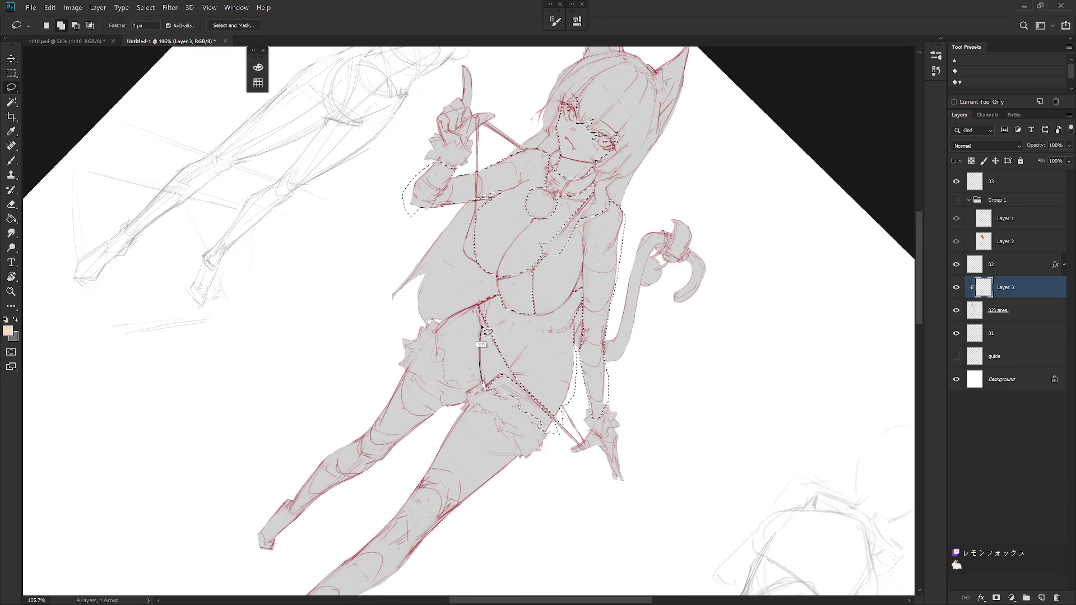
left_click_drag(436, 322, 446, 372)
mouse_move(446, 372)
left_mouse_down()
mouse_move(479, 408)
mouse_move(490, 367)
left_mouse_up()
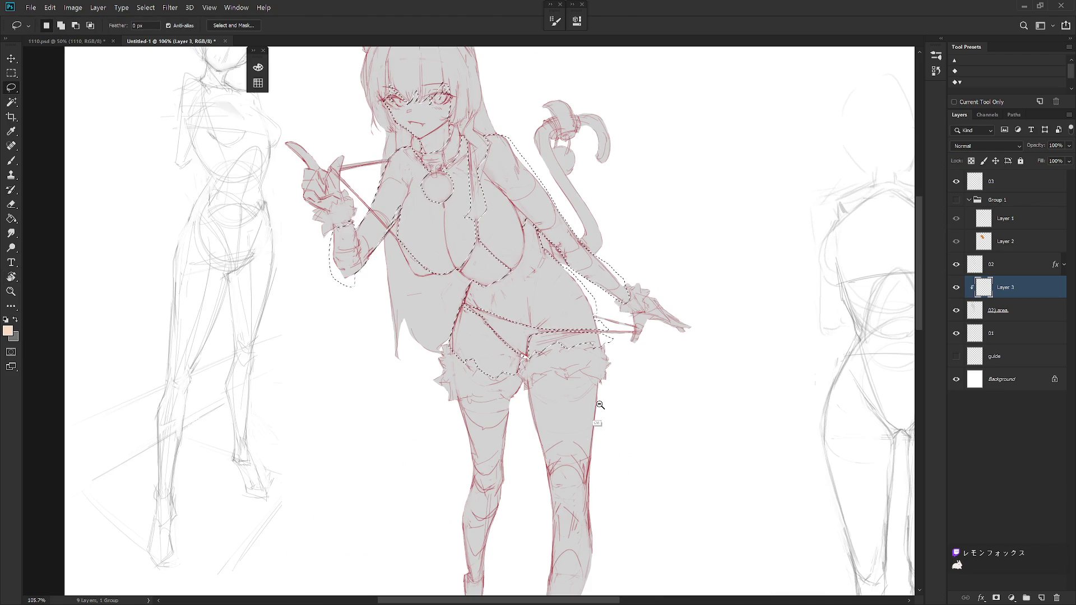
scroll(596, 403, "down", 3)
scroll(607, 380, "down", 4)
scroll(622, 374, "down", 1)
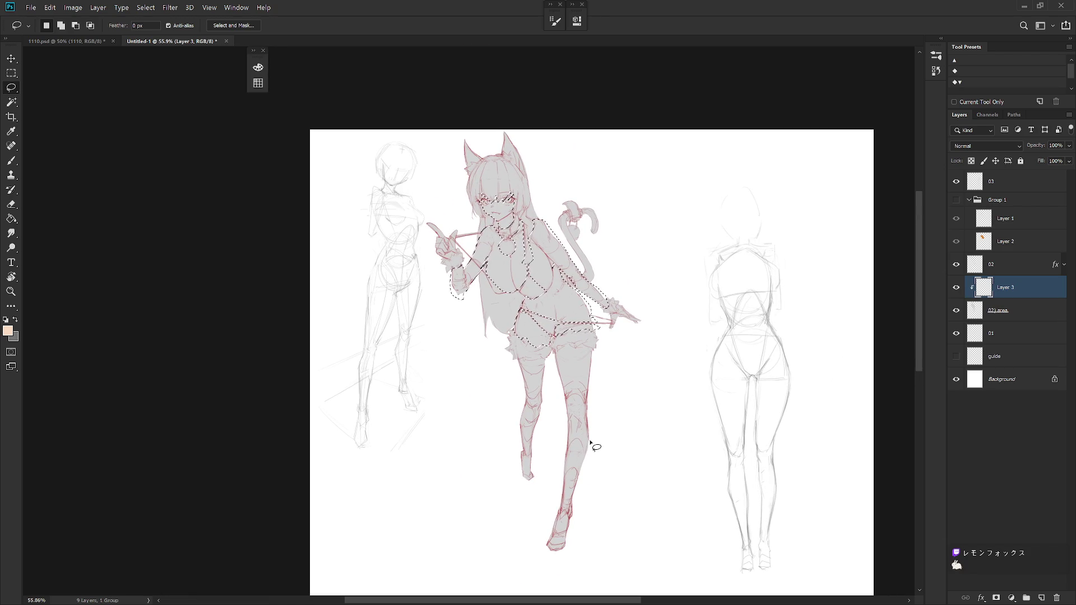
Show Group 1 again, clear the skin selection, and return to the brush.
left_click(956, 199)
key("ctrl+d")
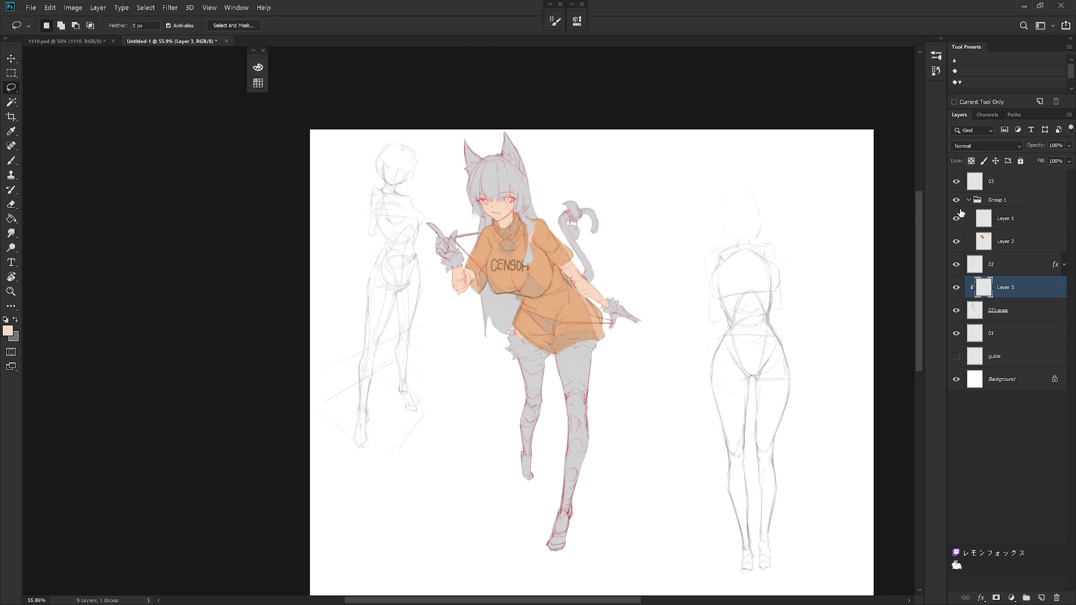
scroll(587, 304, "up", 1)
key("b")
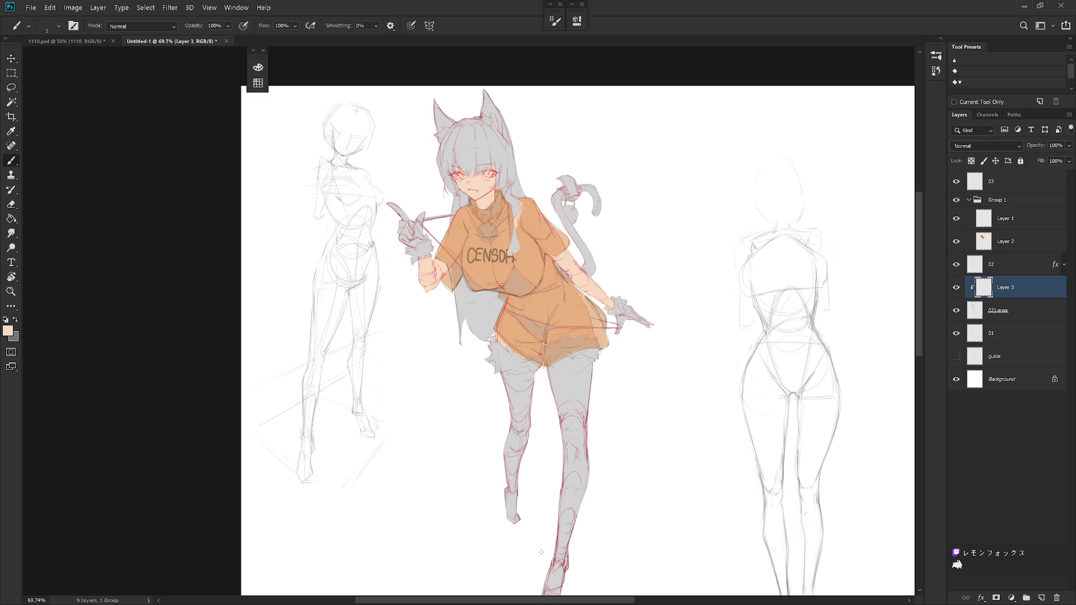
Load and invert the shirt's shape as a selection, then deselect it.
left_click(976, 309, "ctrl")
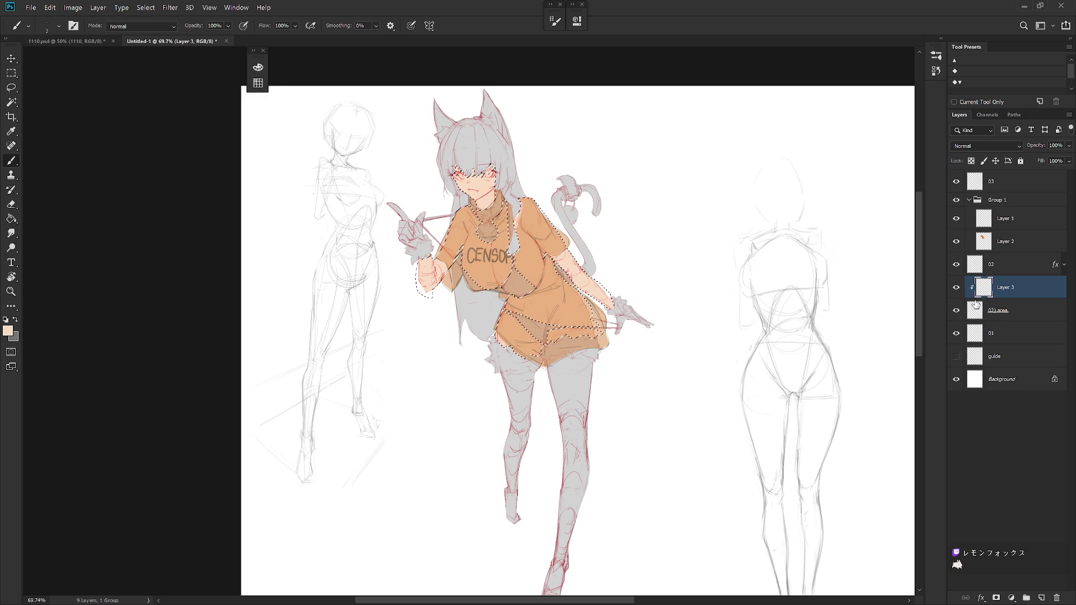
key("ctrl+shift+i")
key("ctrl+d")
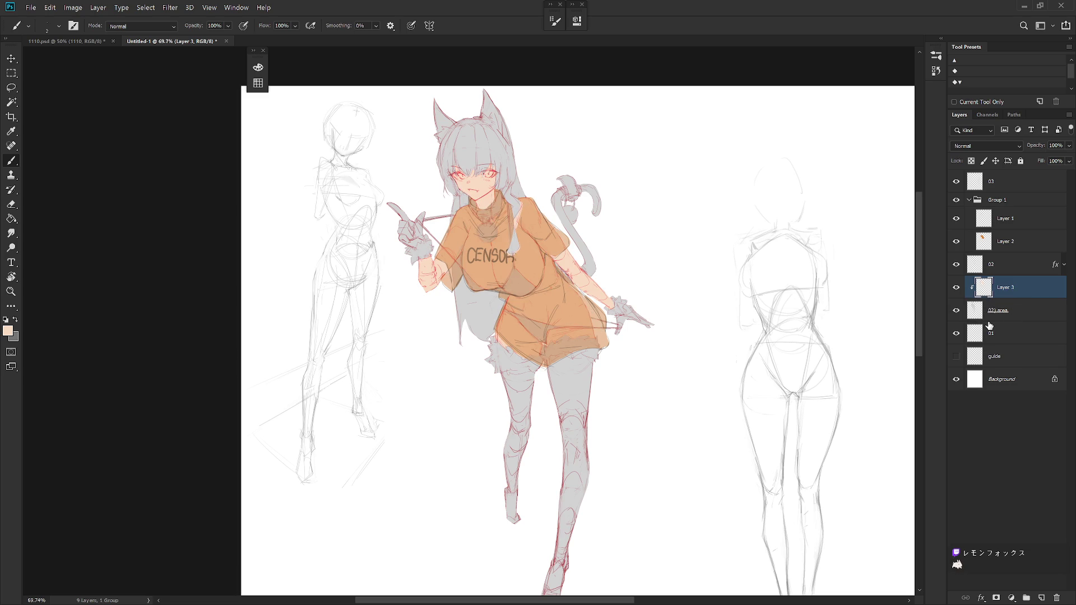
Pick a very dark reddish-brown as the painting colour in the Color panel.
key("F6")
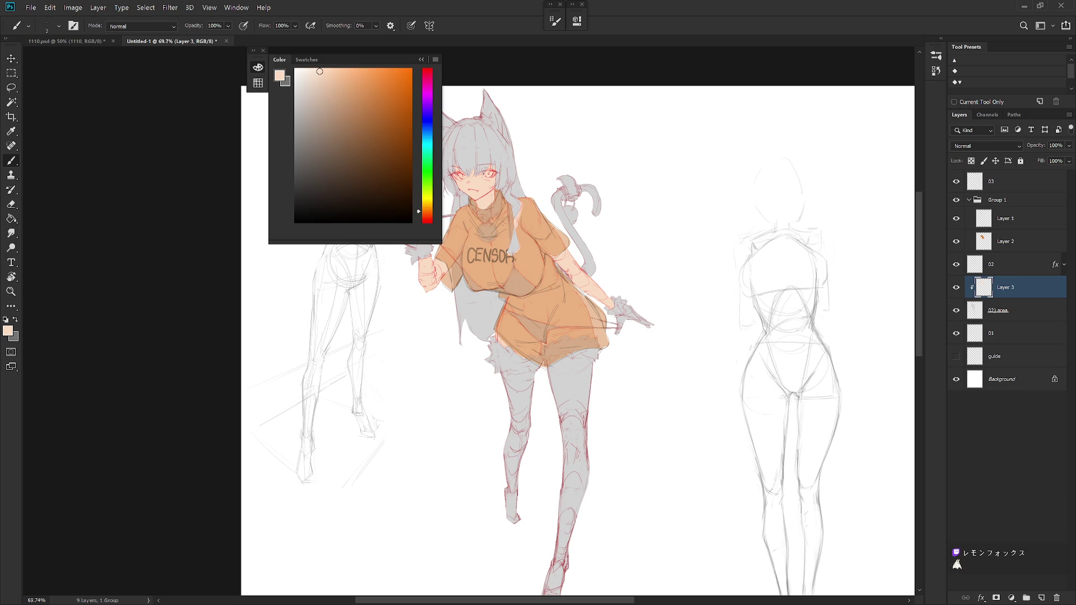
left_click_drag(307, 175, 283, 182)
left_click_drag(429, 214, 431, 217)
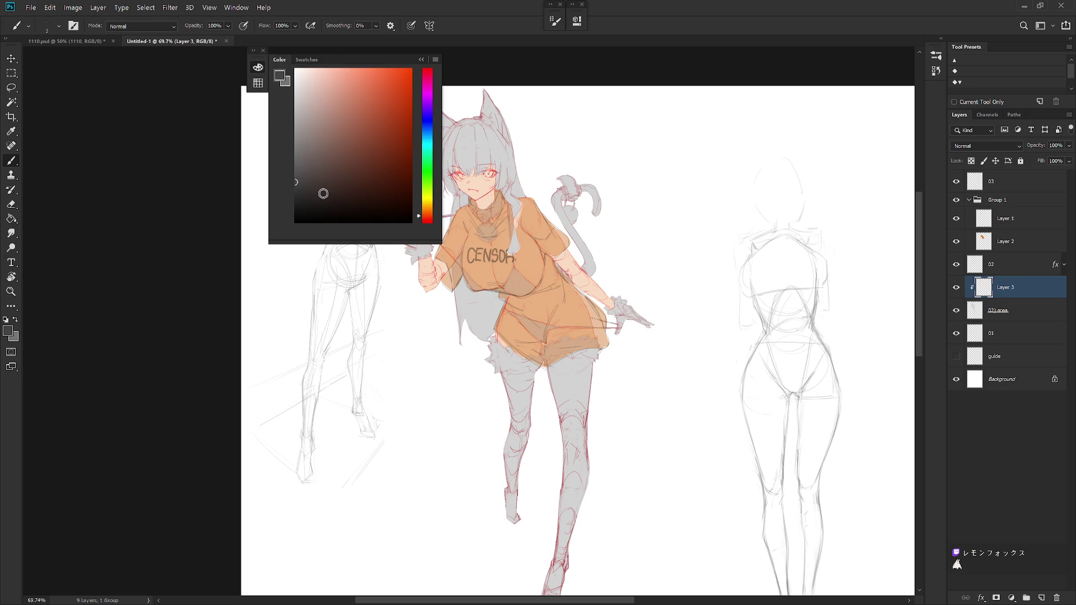
key("F6")
scroll(504, 319, "up", 3)
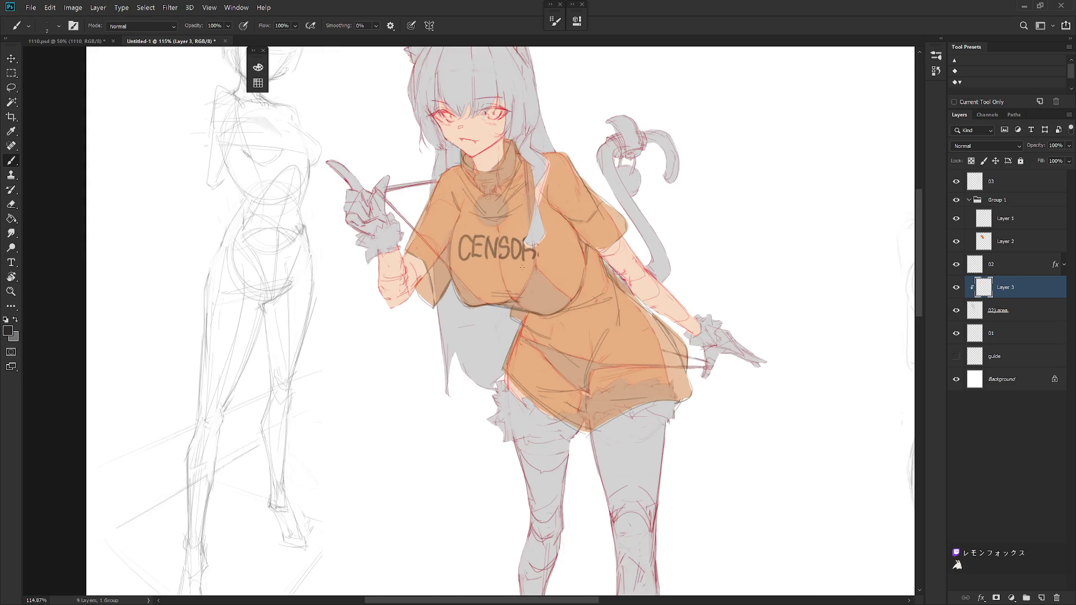
scroll(504, 319, "up", 2)
Choose the small hard Hard_set03 brush preset.
right_click(554, 265)
left_click(672, 385)
scroll(677, 383, "up", 10)
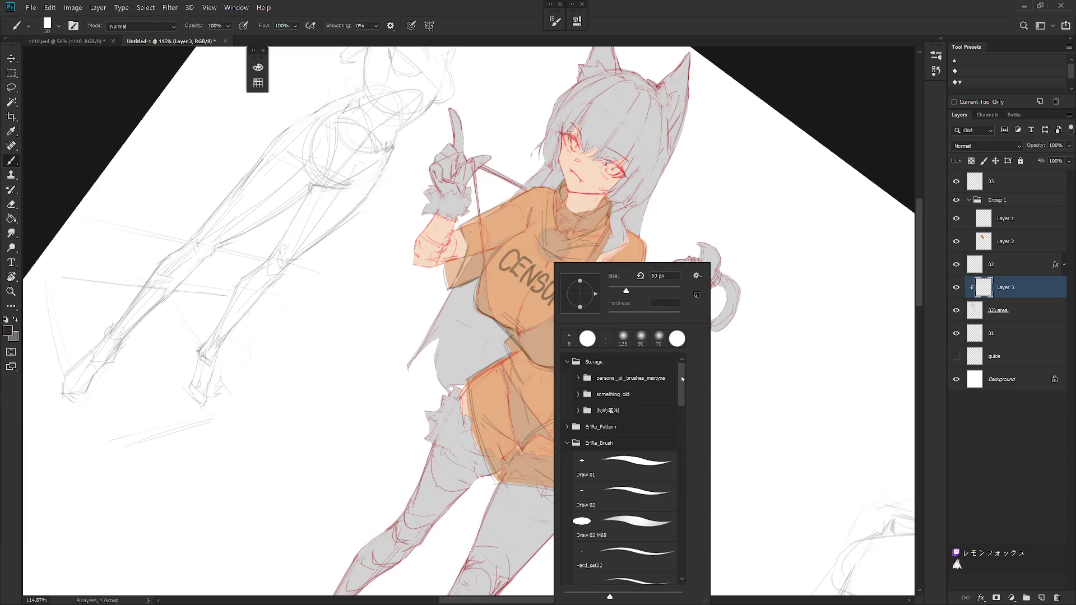
scroll(642, 577, "down", 1)
left_click(662, 578)
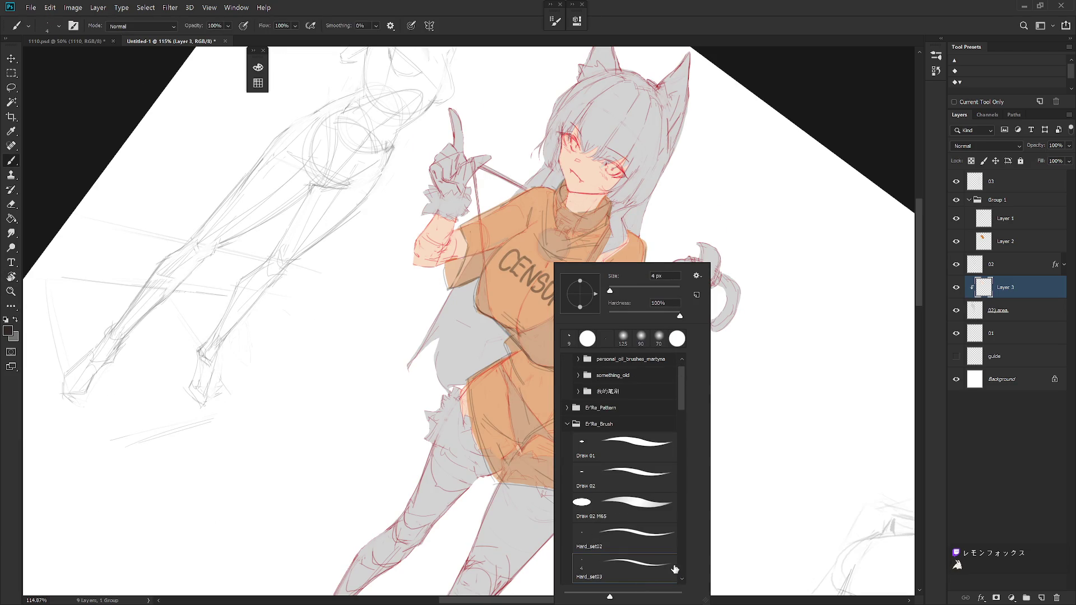
left_click(900, 271)
Paint dark hair along and below the shirt's edges, undoing one stray stroke.
left_click_drag(477, 283, 481, 268)
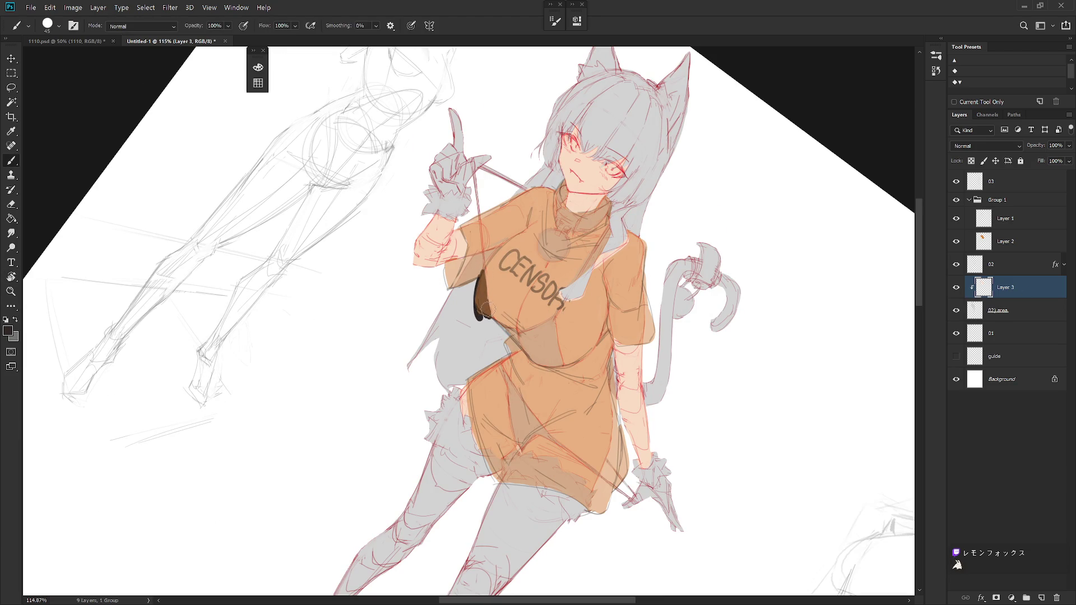
mouse_move(487, 246)
left_mouse_down()
mouse_move(440, 250)
mouse_move(444, 303)
left_mouse_up()
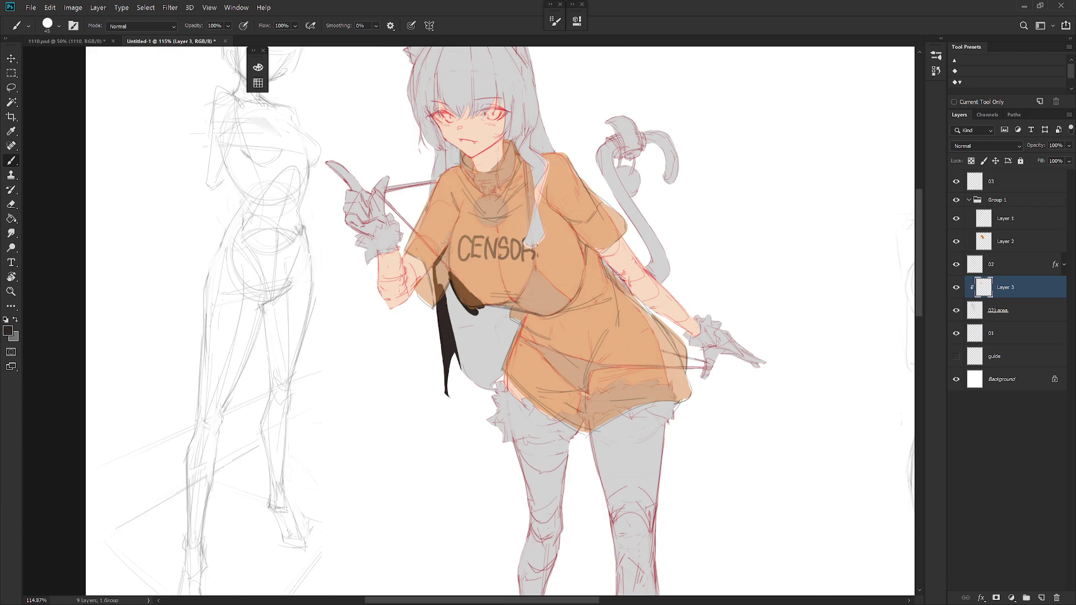
mouse_move(442, 301)
left_mouse_down()
mouse_move(467, 377)
mouse_move(464, 313)
left_mouse_up()
mouse_move(480, 382)
left_mouse_down()
mouse_move(472, 311)
mouse_move(524, 266)
left_mouse_up()
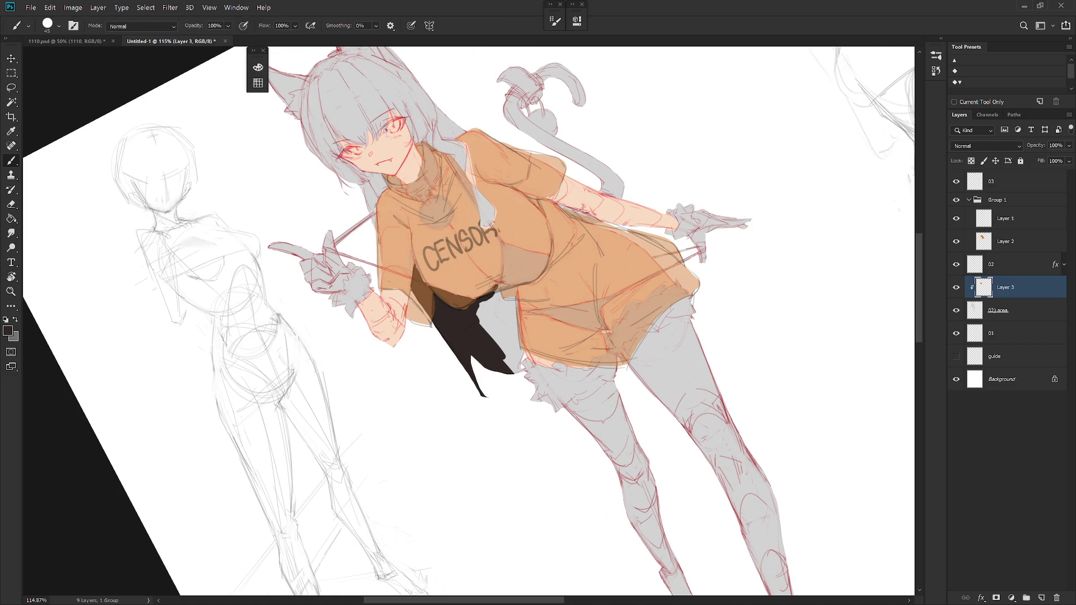
left_click_drag(504, 268, 517, 356)
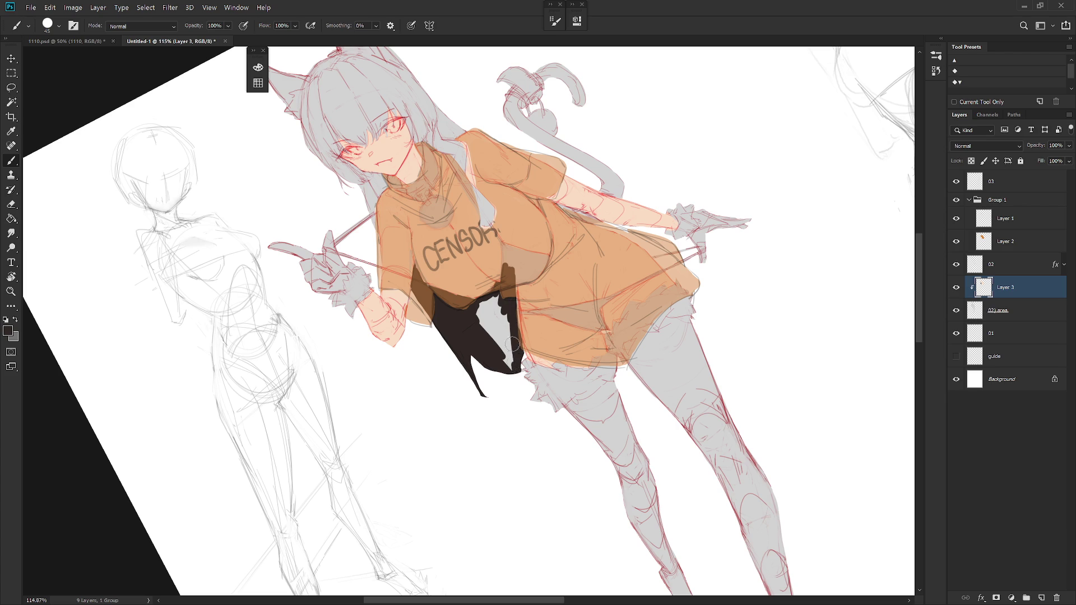
mouse_move(491, 307)
left_mouse_down()
mouse_move(497, 345)
mouse_move(524, 222)
left_mouse_up()
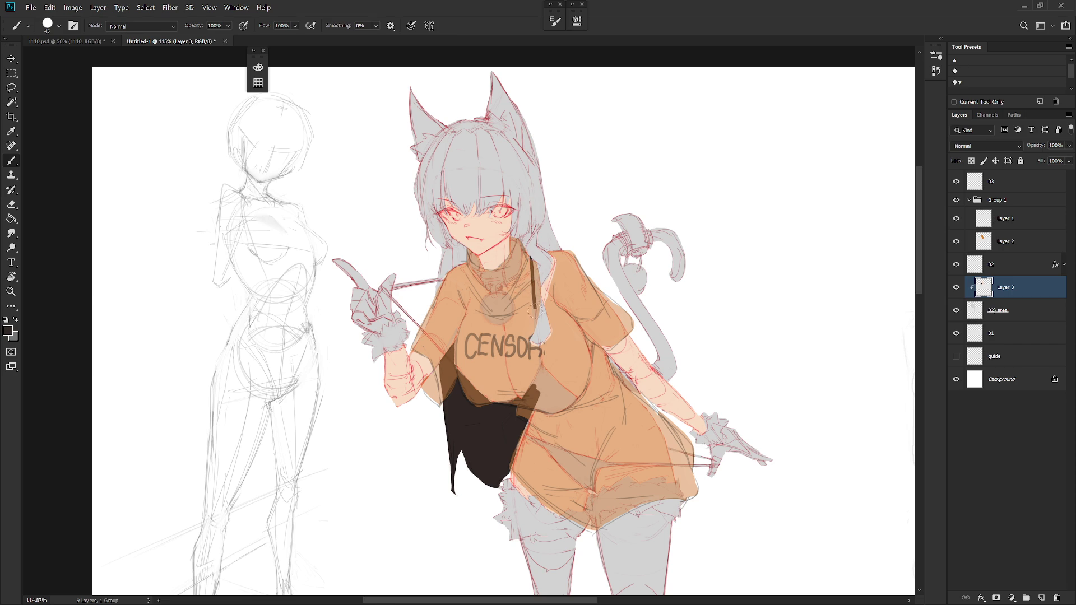
key("ctrl+z")
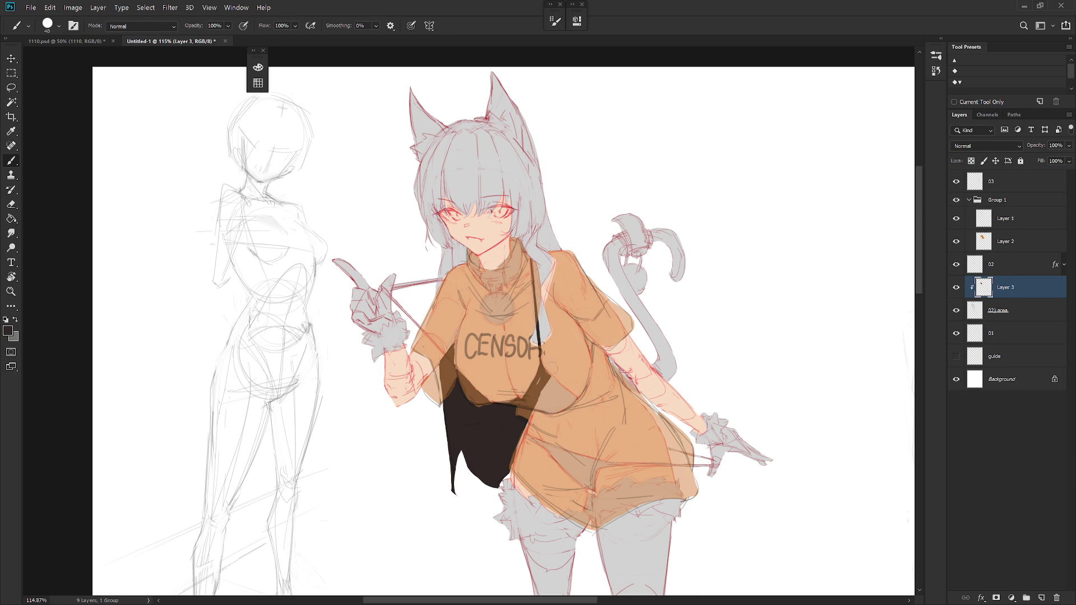
Add dark shading under the chest and hair strands beside the face.
left_click_drag(561, 377, 546, 412)
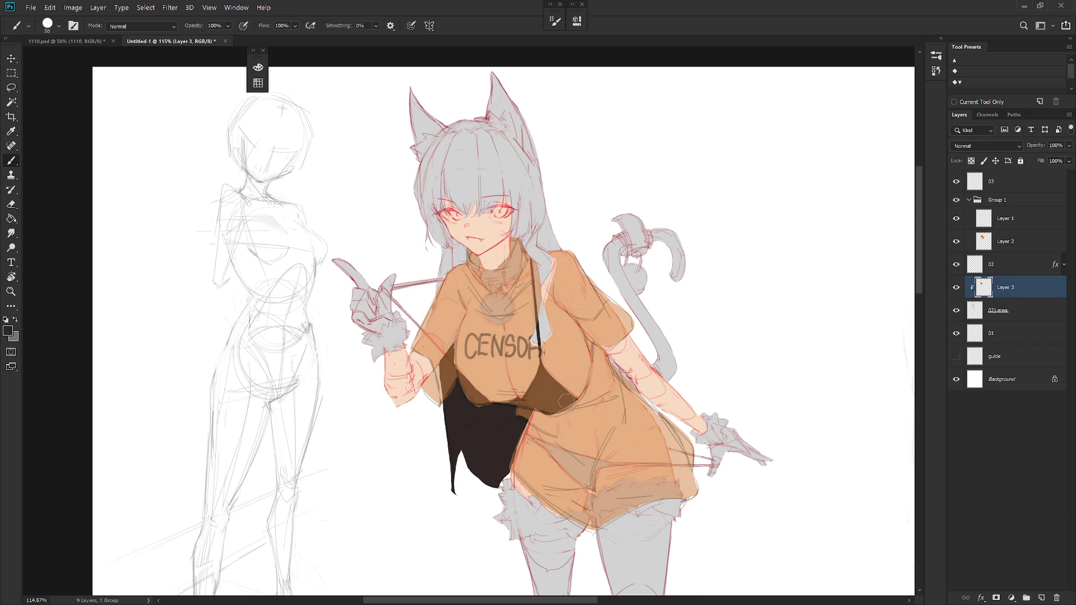
mouse_move(546, 296)
left_mouse_down()
mouse_move(548, 321)
mouse_move(543, 251)
mouse_move(513, 208)
mouse_move(516, 192)
mouse_move(547, 271)
left_mouse_up()
mouse_move(538, 193)
left_mouse_down()
mouse_move(545, 261)
mouse_move(550, 213)
left_mouse_up()
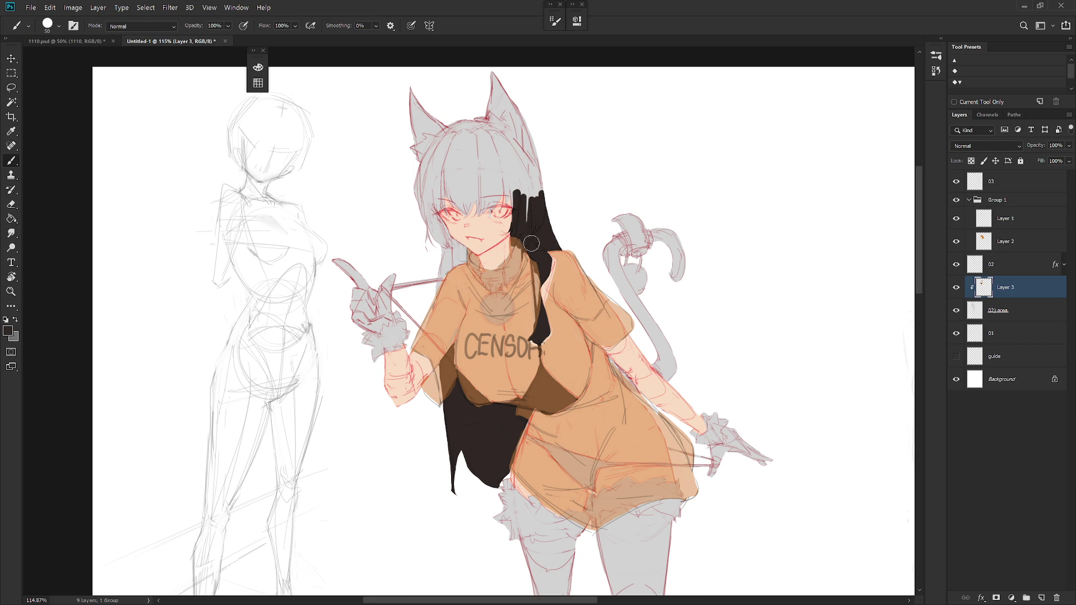
Paint black hair over the top of the head and both ears.
key("e")
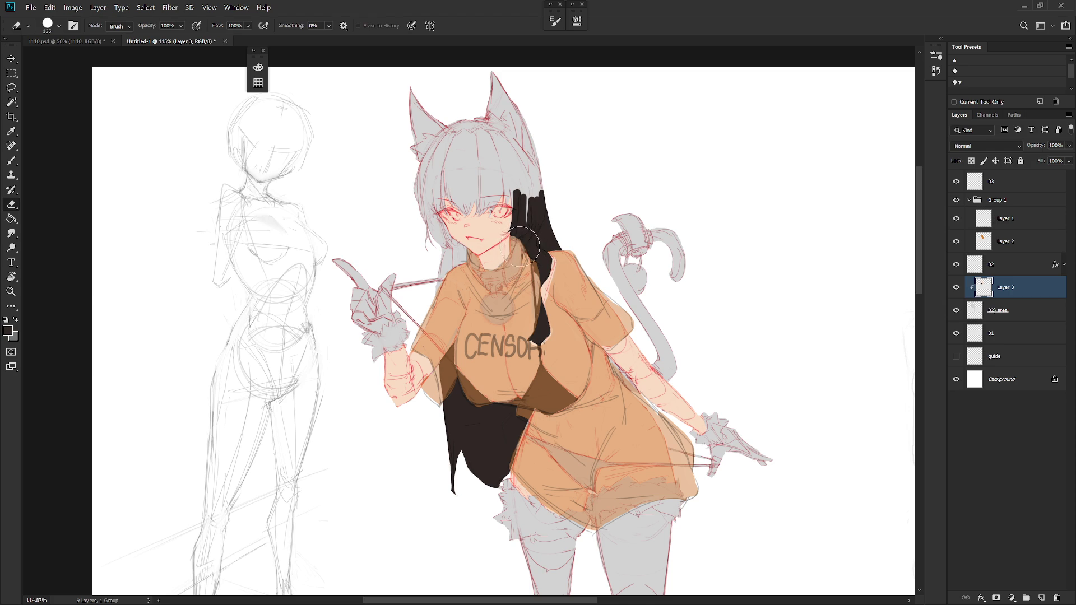
key("b")
mouse_move(519, 220)
left_mouse_down()
mouse_move(509, 175)
mouse_move(530, 219)
left_mouse_up()
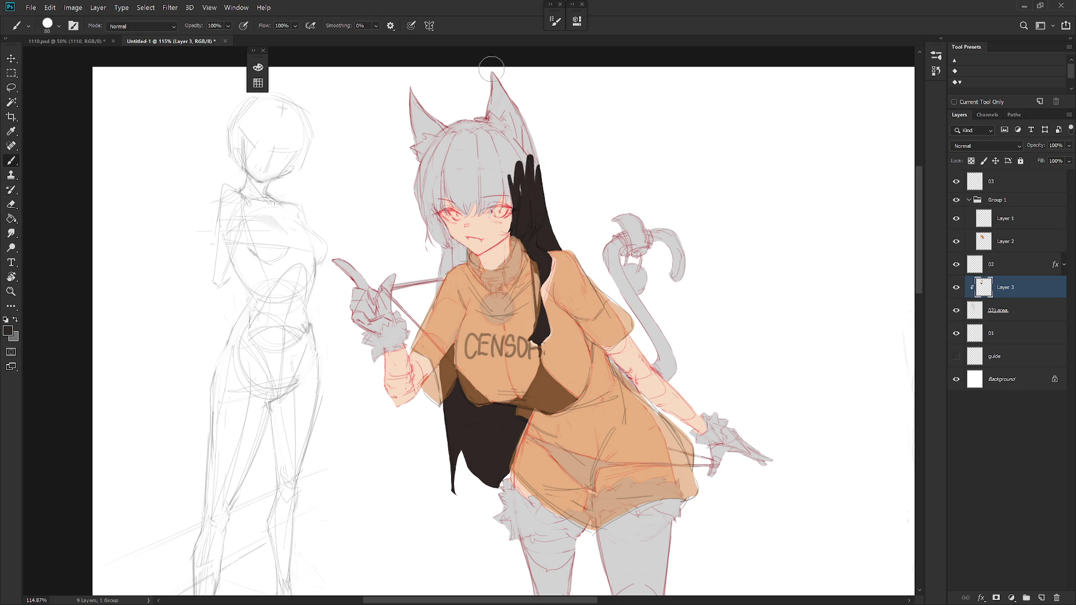
left_click_drag(514, 177, 493, 74)
mouse_move(503, 111)
left_mouse_down()
mouse_move(521, 168)
mouse_move(512, 180)
left_mouse_up()
scroll(454, 211, "up", 3)
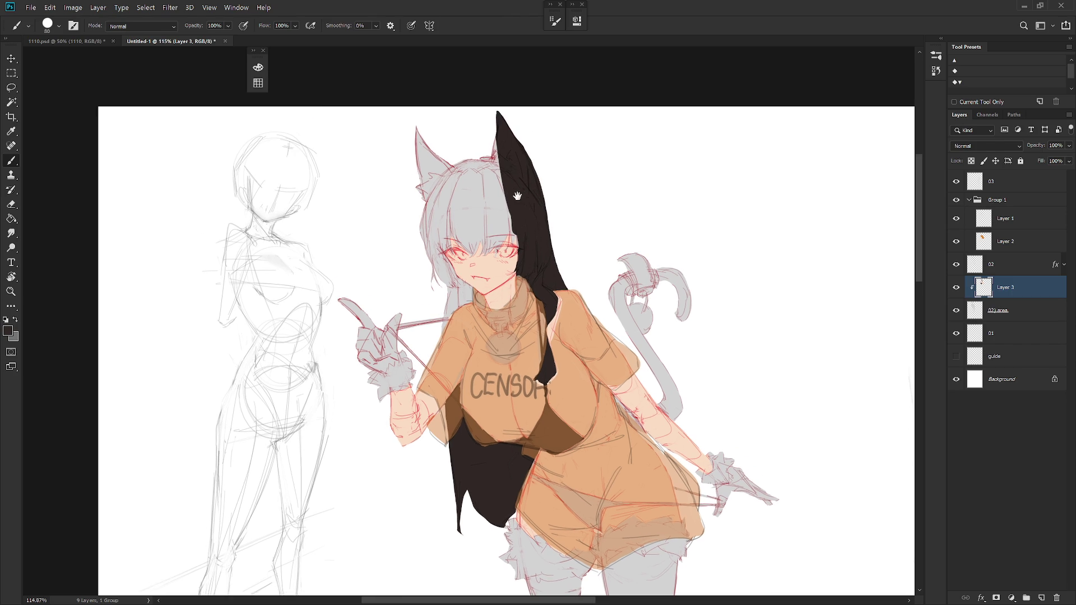
mouse_move(414, 256)
left_mouse_down()
mouse_move(421, 159)
mouse_move(445, 252)
left_mouse_up()
left_click_drag(407, 181, 425, 235)
mouse_move(491, 168)
left_mouse_down()
mouse_move(443, 216)
mouse_move(479, 244)
left_mouse_up()
Cover the bangs and hair beside the face in black, with a strand by the left cheek.
left_click_drag(437, 201, 521, 278)
mouse_move(437, 290)
left_mouse_down()
mouse_move(527, 252)
mouse_move(504, 274)
mouse_move(521, 281)
left_mouse_up()
left_click_drag(534, 219, 525, 269)
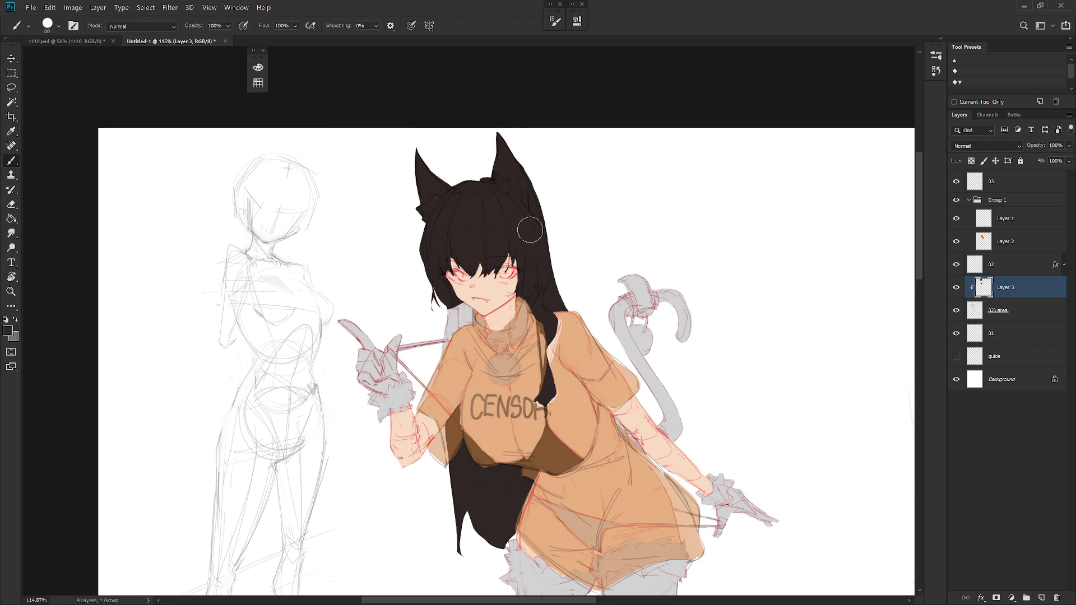
mouse_move(454, 290)
left_mouse_down()
mouse_move(461, 302)
mouse_move(443, 334)
mouse_move(462, 336)
mouse_move(461, 316)
mouse_move(409, 346)
left_mouse_up()
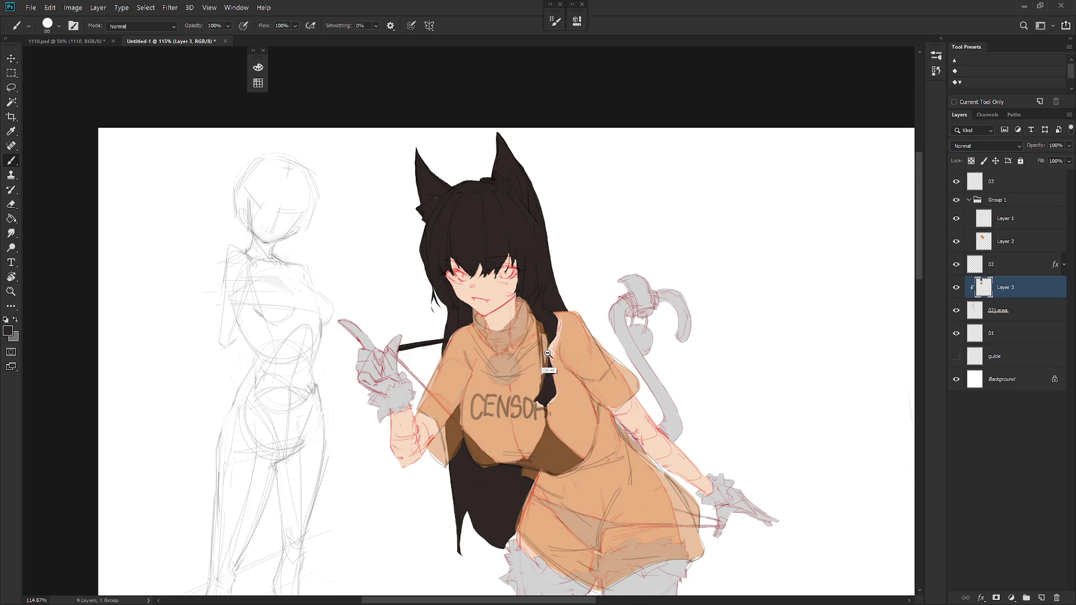
scroll(407, 346, "down", 3)
scroll(471, 309, "up", 3)
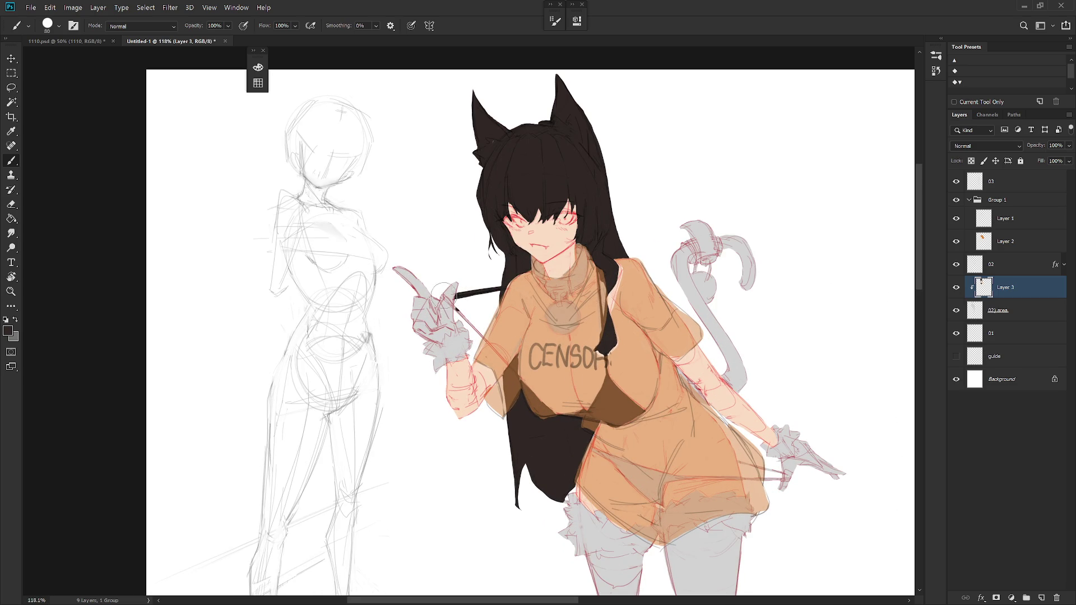
Paint both hands' gloves solid black with a dark band around the wrist.
left_click_drag(441, 296, 461, 311)
mouse_move(459, 318)
left_mouse_down()
mouse_move(450, 340)
mouse_move(424, 353)
mouse_move(445, 345)
mouse_move(429, 366)
mouse_move(456, 355)
left_mouse_up()
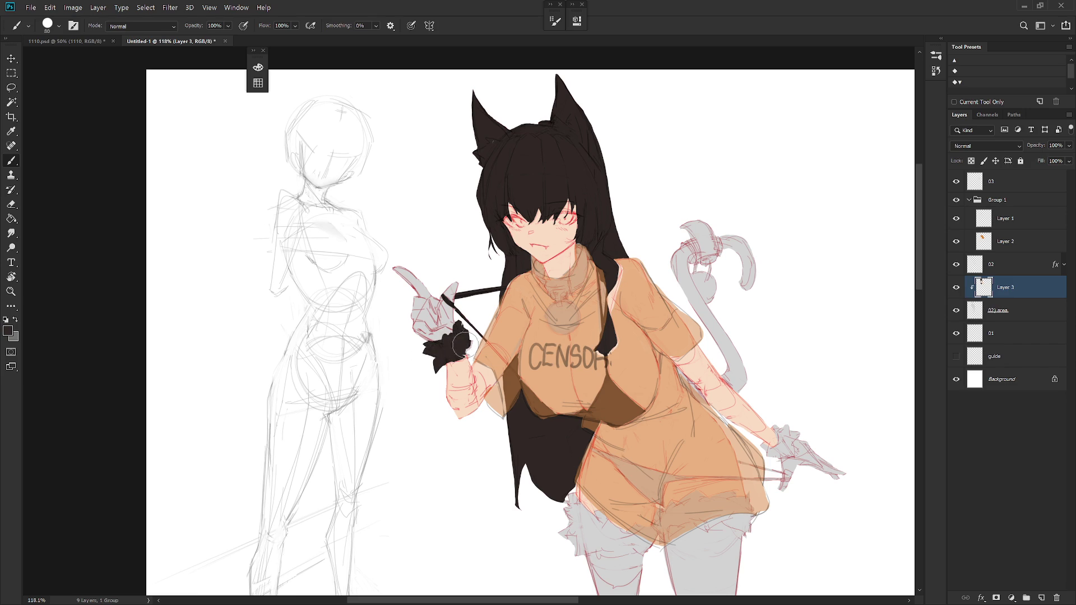
scroll(484, 311, "down", 2)
mouse_move(388, 310)
left_mouse_down()
mouse_move(408, 349)
mouse_move(395, 313)
mouse_move(425, 328)
left_mouse_up()
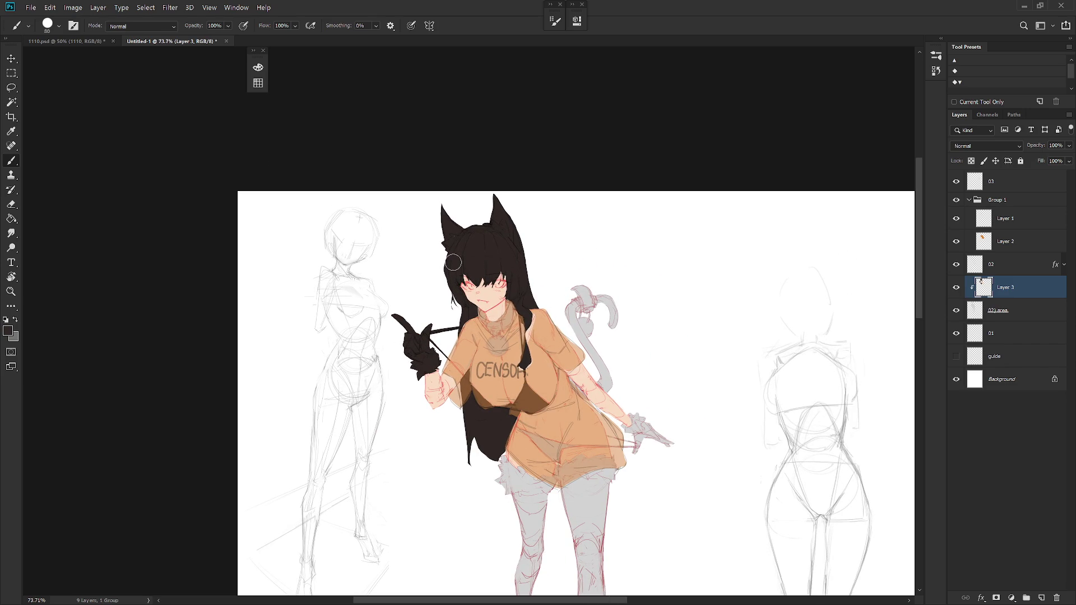
scroll(630, 348, "down", 1)
scroll(629, 348, "right", 1)
scroll(581, 351, "down", 1)
scroll(580, 350, "right", 1)
mouse_move(554, 362)
left_mouse_down()
mouse_move(562, 352)
mouse_move(573, 373)
mouse_move(612, 383)
left_mouse_up()
Darken the string and paint dark frilly shorts along the shirt hem.
key("r")
left_click_drag(625, 298, 585, 426)
mouse_move(416, 336)
left_mouse_down()
mouse_move(424, 394)
mouse_move(474, 445)
left_mouse_up()
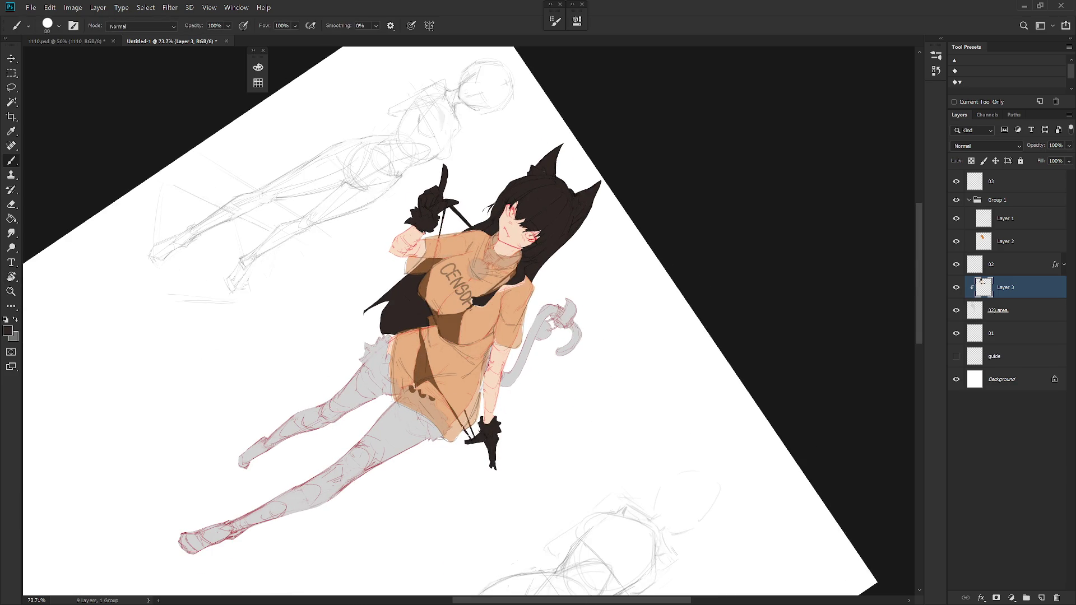
key("Escape")
scroll(487, 318, "down", 2)
mouse_move(493, 336)
left_mouse_down()
mouse_move(559, 363)
mouse_move(509, 416)
mouse_move(521, 362)
mouse_move(513, 395)
mouse_move(533, 422)
mouse_move(526, 454)
mouse_move(517, 425)
left_mouse_up()
Fill both legs black like stockings down to the ankles.
mouse_move(430, 353)
left_mouse_down()
mouse_move(433, 382)
mouse_move(454, 376)
mouse_move(487, 393)
left_mouse_up()
scroll(504, 362, "down", 2)
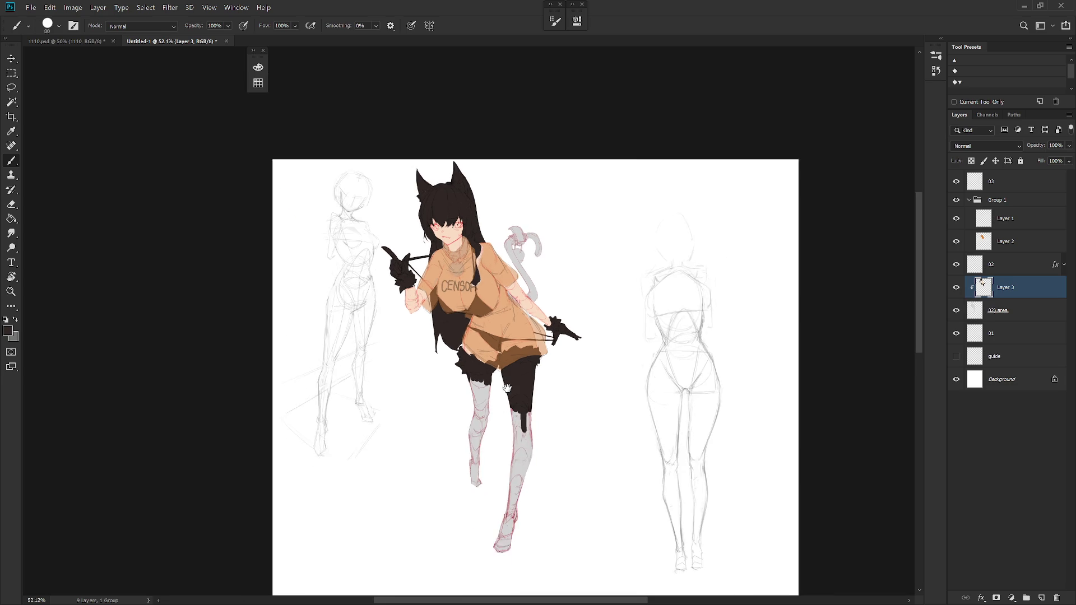
scroll(470, 329, "down", 1)
mouse_move(469, 328)
left_mouse_down()
mouse_move(478, 404)
mouse_move(492, 345)
mouse_move(479, 454)
left_mouse_up()
left_click_drag(516, 370, 530, 448)
left_click_drag(531, 410, 508, 518)
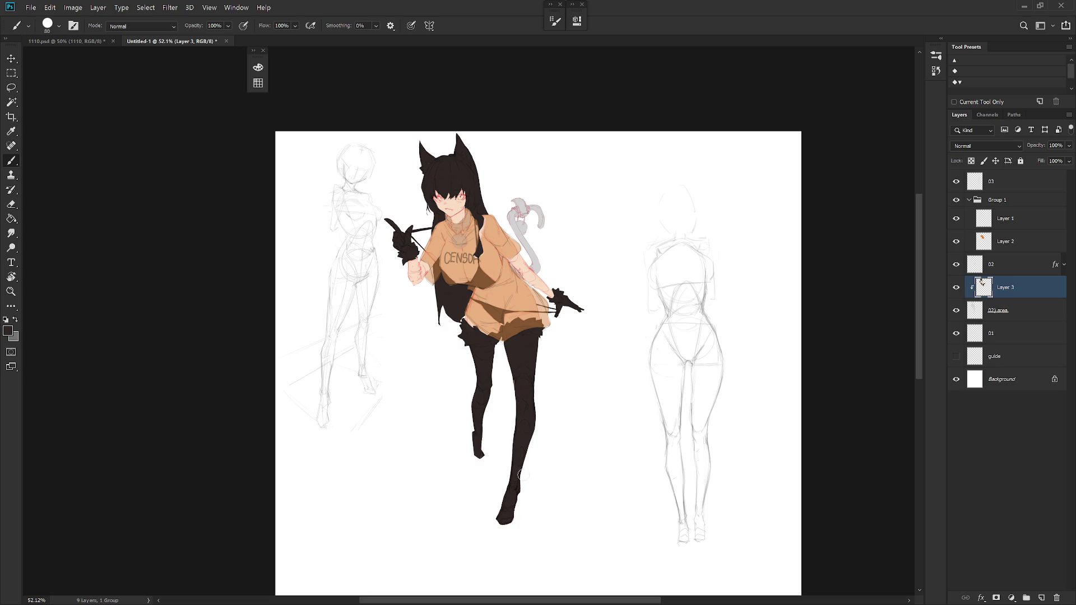
scroll(602, 372, "up", 1)
scroll(518, 332, "up", 1)
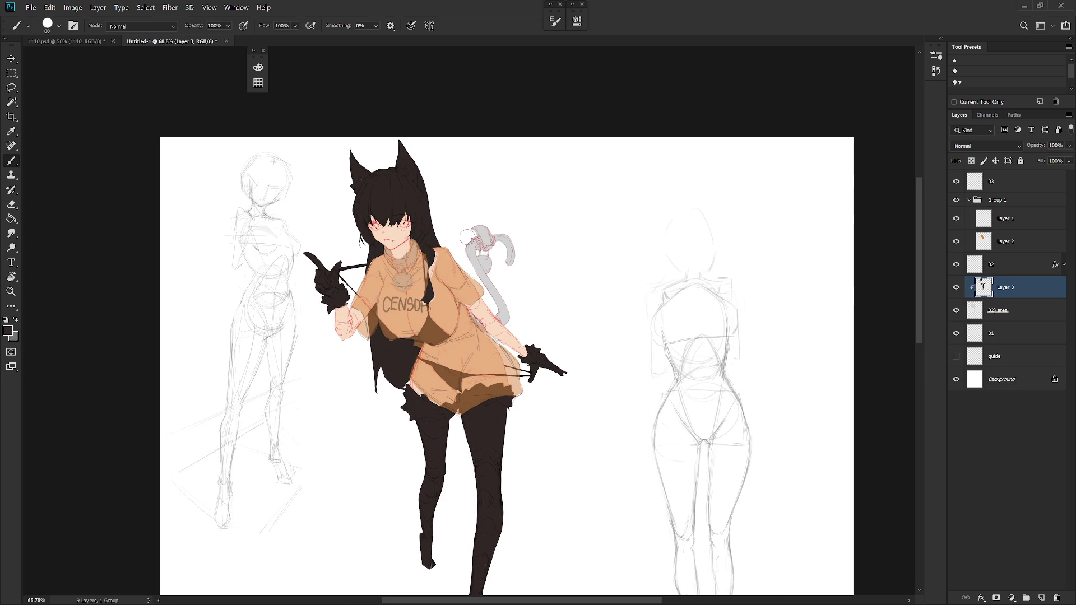
scroll(463, 238, "up", 1)
scroll(462, 237, "up", 1)
Start painting the cat tail black down toward the arm.
left_click_drag(471, 245, 524, 353)
mouse_move(501, 301)
left_mouse_down()
mouse_move(524, 360)
mouse_move(490, 369)
left_mouse_up()
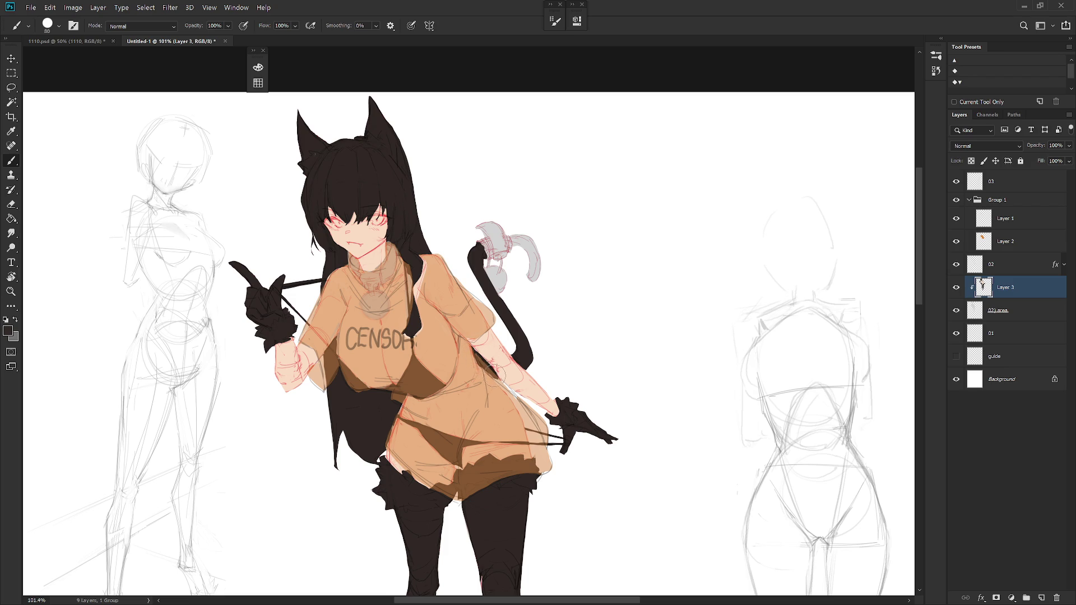
Extend the tail tip with a black stroke and mirror the canvas view.
left_click_drag(517, 237, 532, 278)
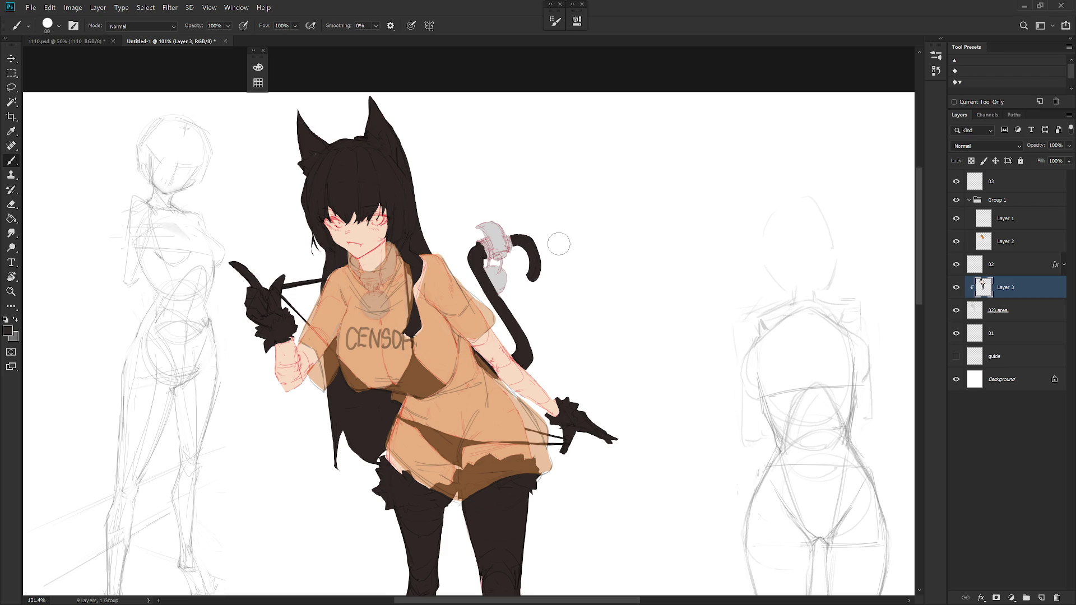
scroll(571, 295, "down", 2)
scroll(580, 329, "down", 2)
scroll(605, 403, "down", 1)
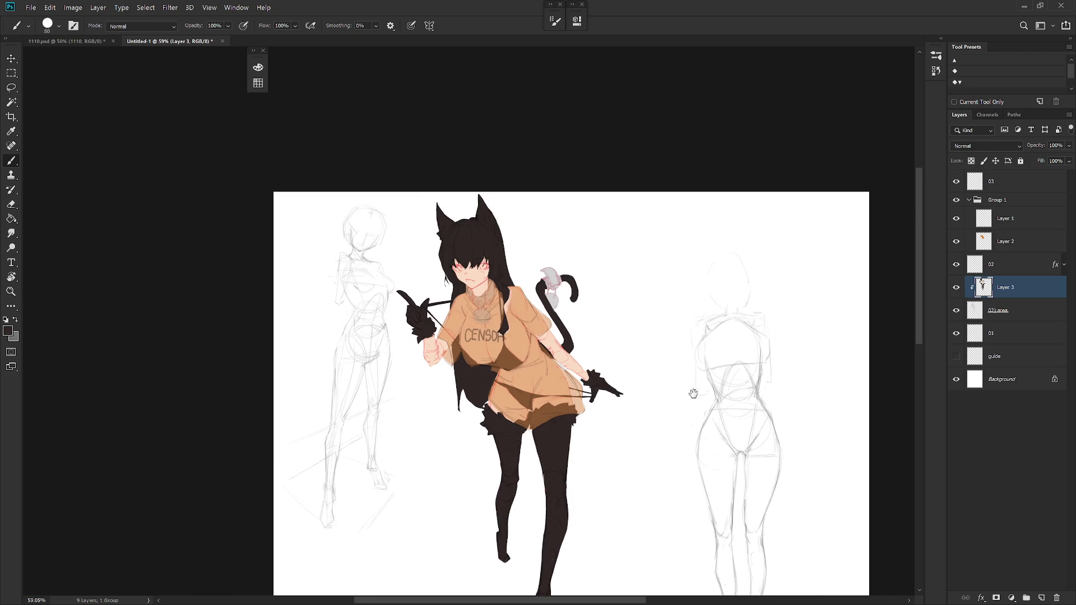
scroll(634, 357, "down", 1)
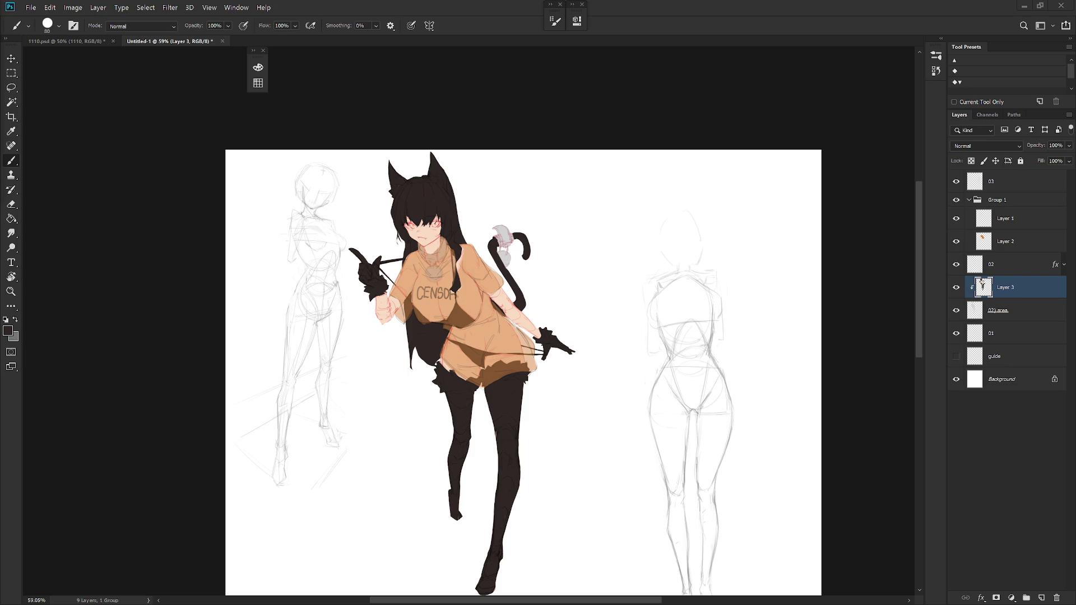
scroll(654, 422, "down", 3)
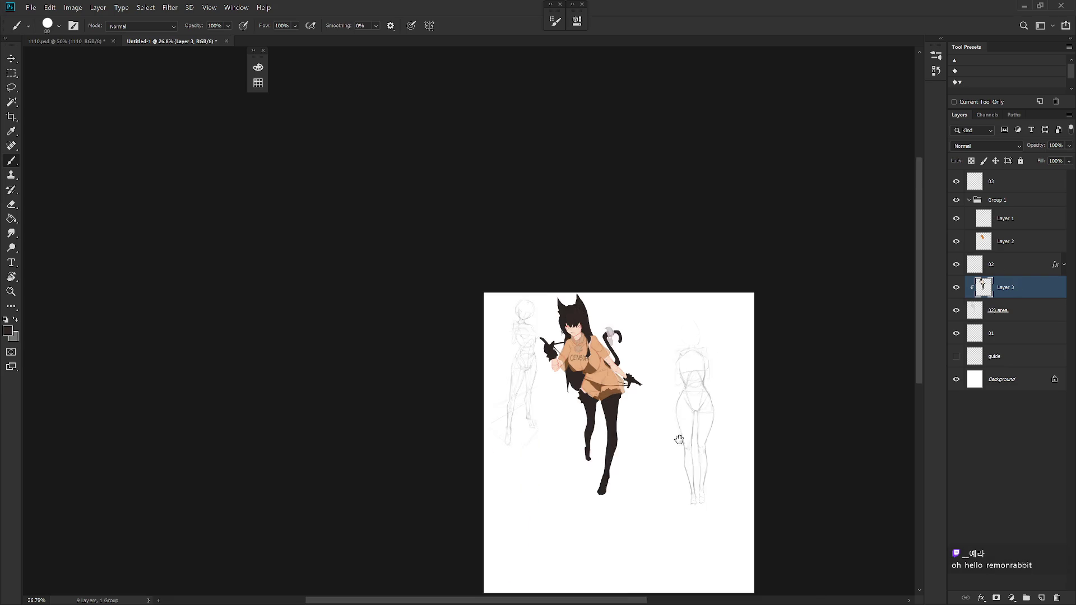
key("ctrl+shift+h")
scroll(601, 333, "up", 5)
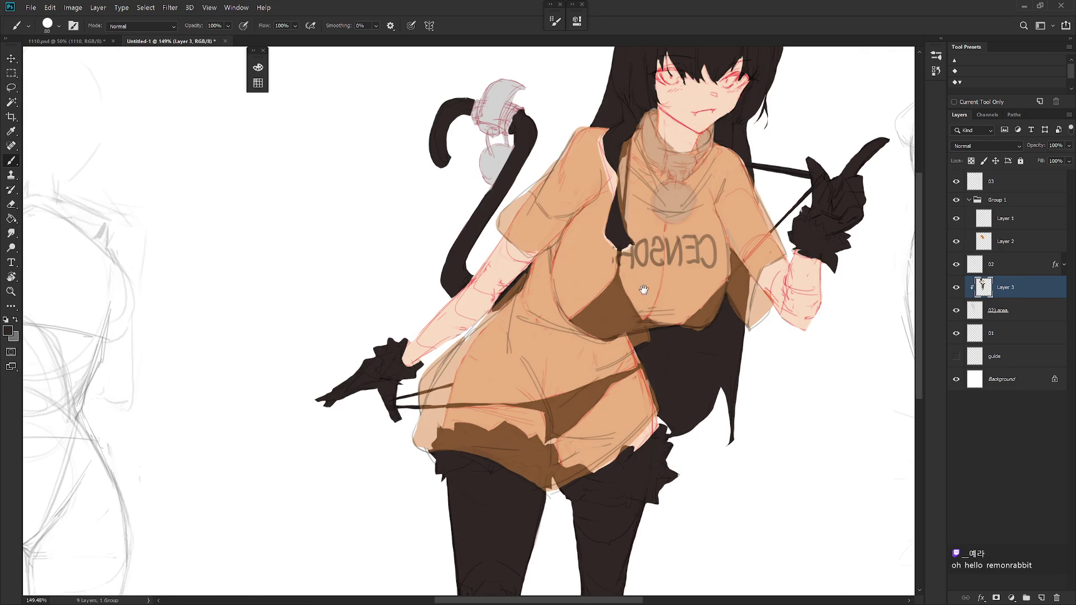
scroll(566, 275, "down", 3)
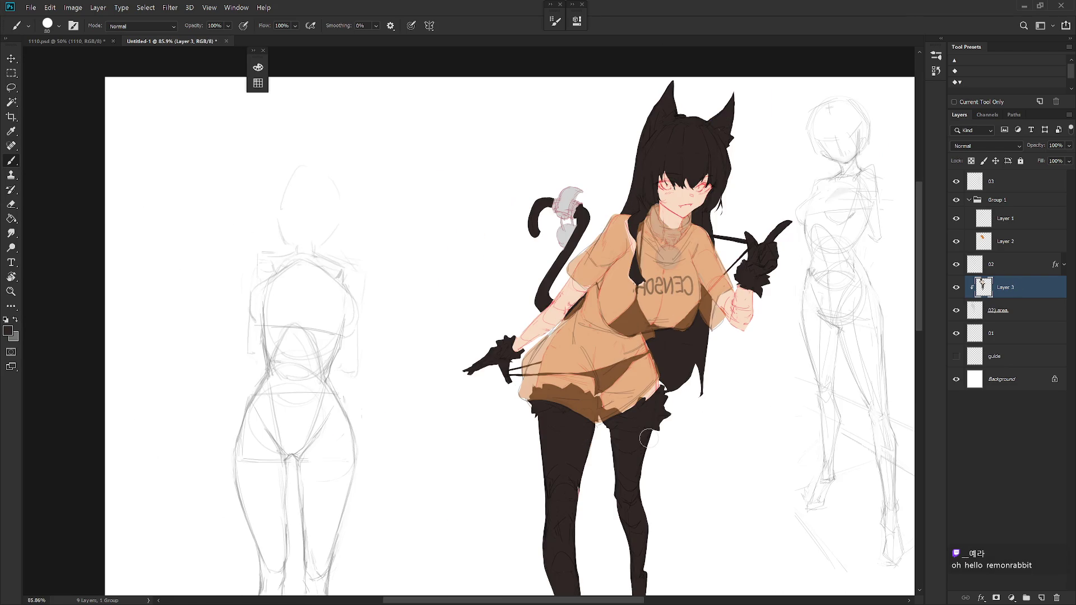
scroll(736, 477, "down", 2)
left_click_drag(736, 477, 666, 484)
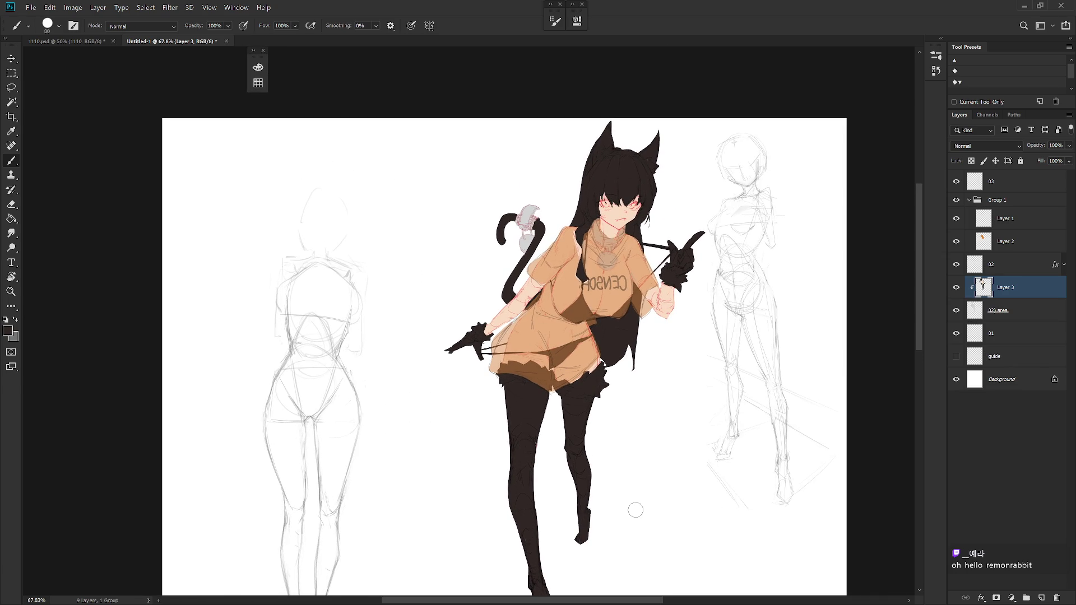
left_click(956, 200)
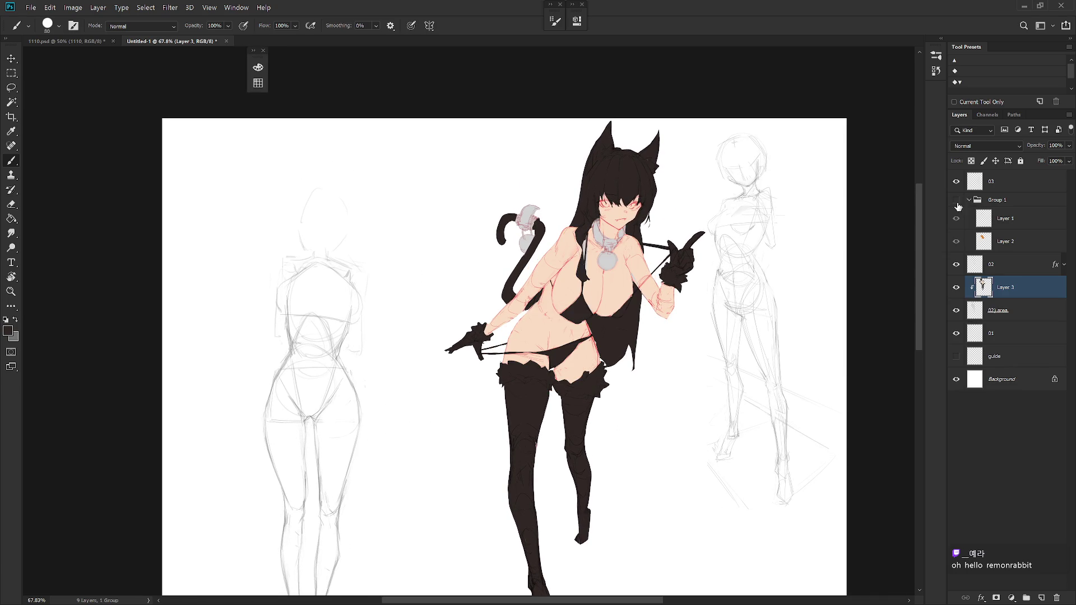
left_click(956, 200)
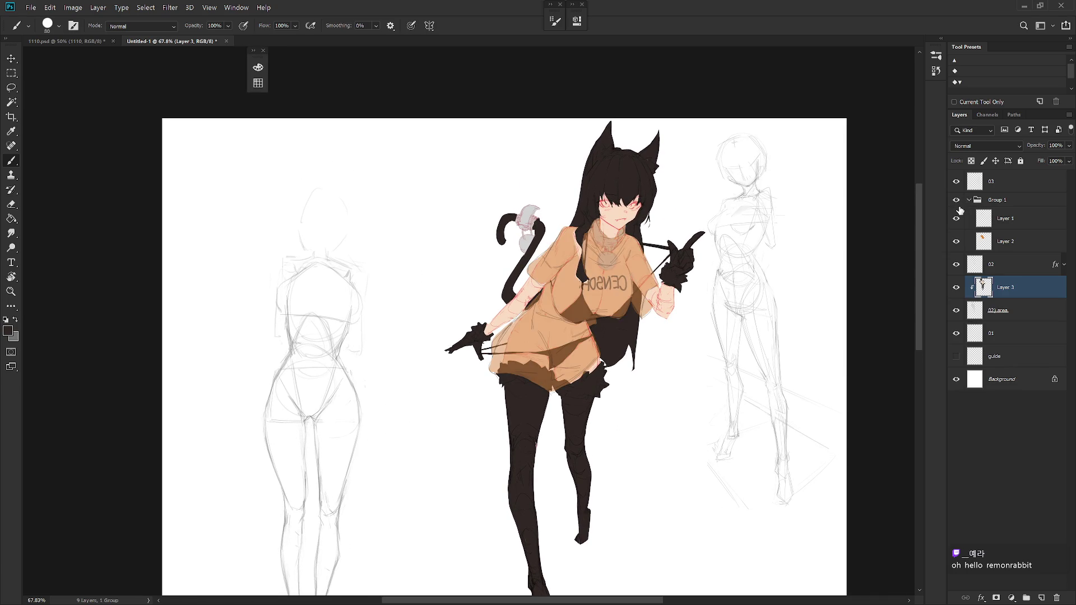
scroll(697, 413, "down", 2)
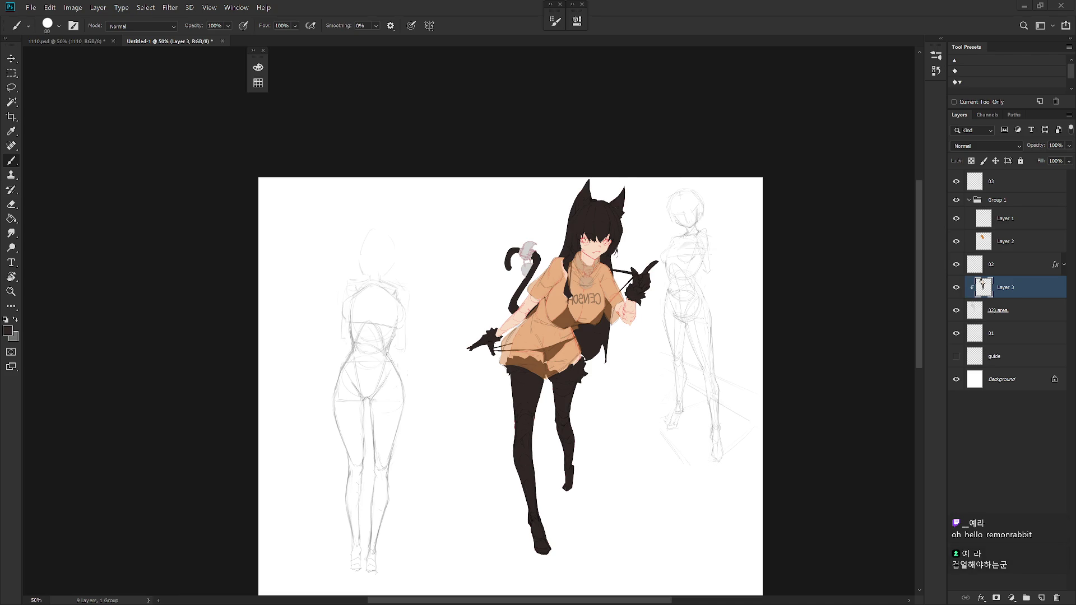
left_click(1009, 241)
Unflip the view, lock Layer 2's transparent pixels and pick a very light blue colour.
key("h")
left_click(972, 160)
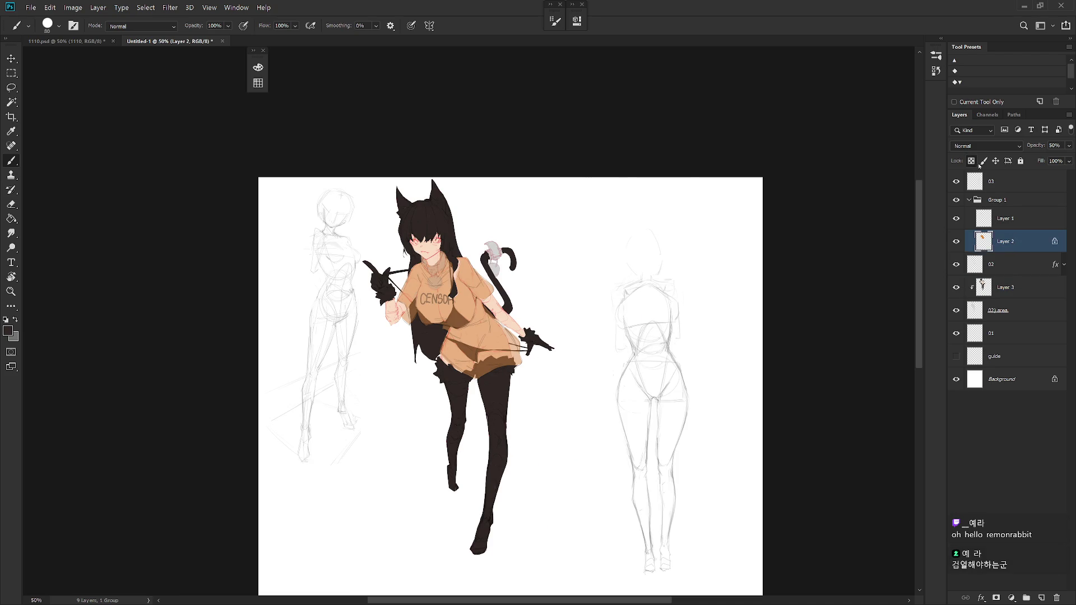
left_click(258, 67)
left_click(421, 123)
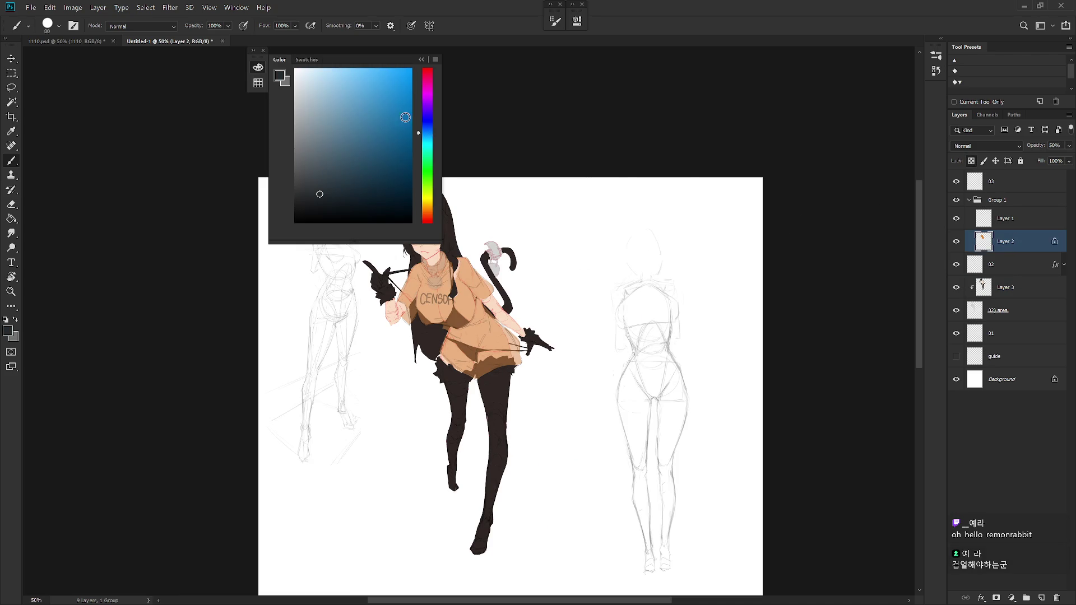
left_click(312, 71)
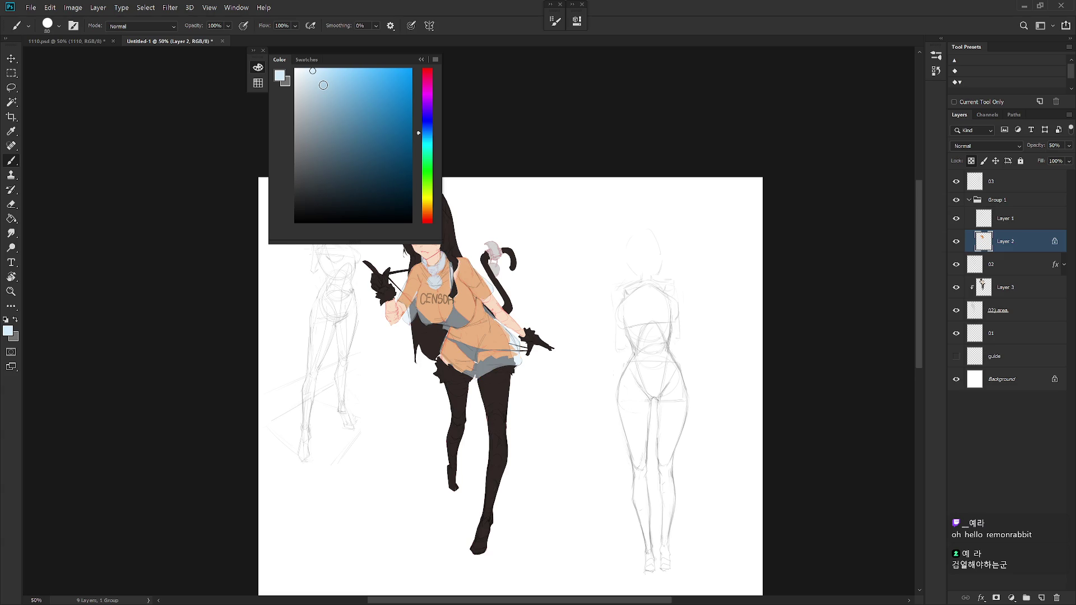
left_click_drag(636, 374, 740, 405)
left_click_drag(593, 351, 626, 352)
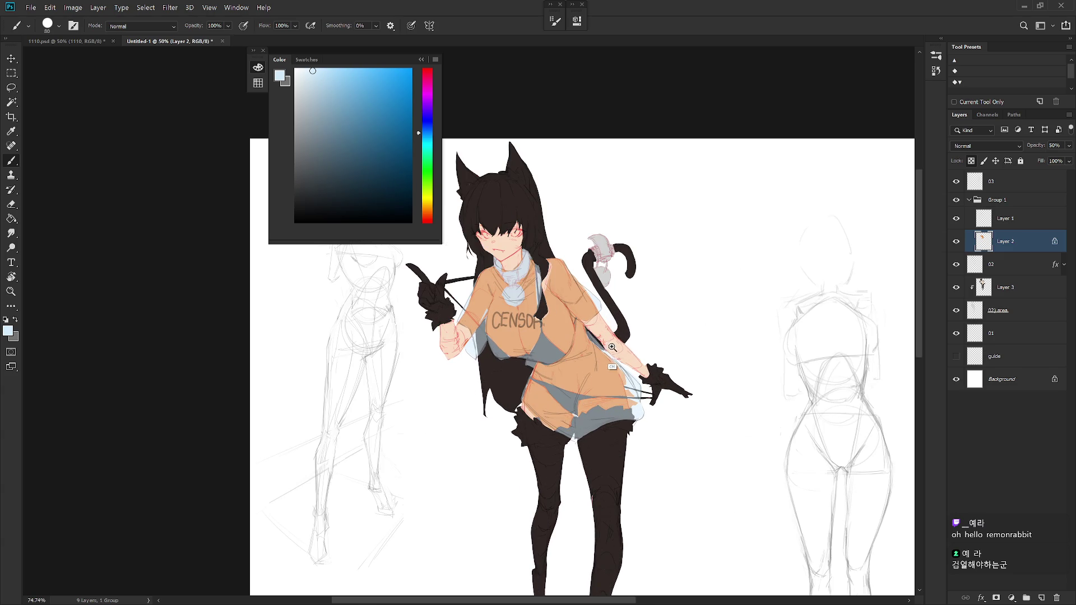
Raise Layer 2's opacity to about 78%, then undo the change.
left_click(1013, 223)
left_click(1026, 245)
left_click(1068, 145)
left_click_drag(1042, 159, 1056, 160)
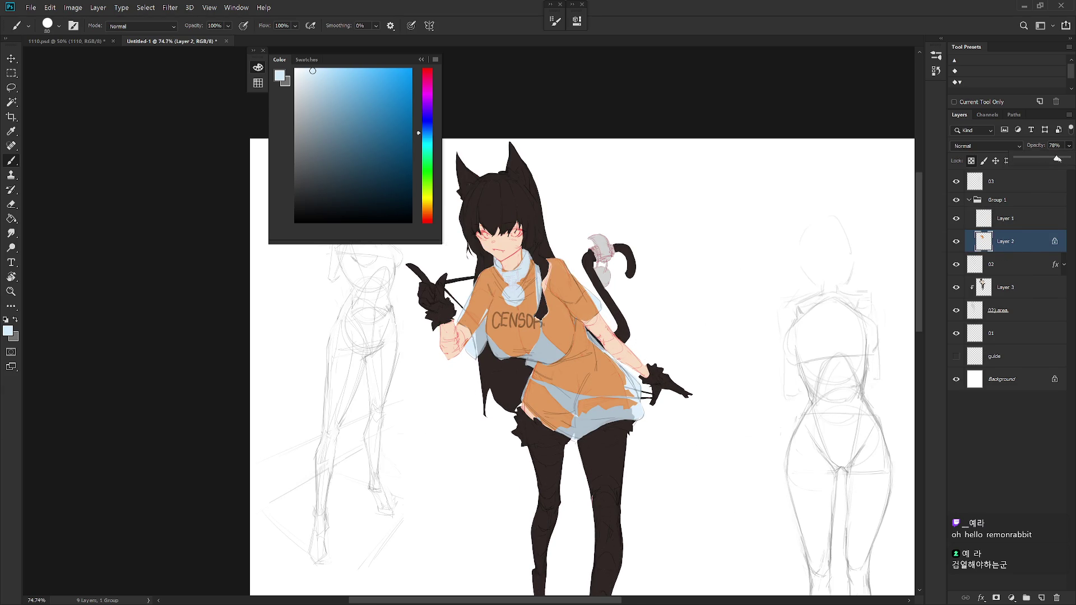
key("ctrl+z")
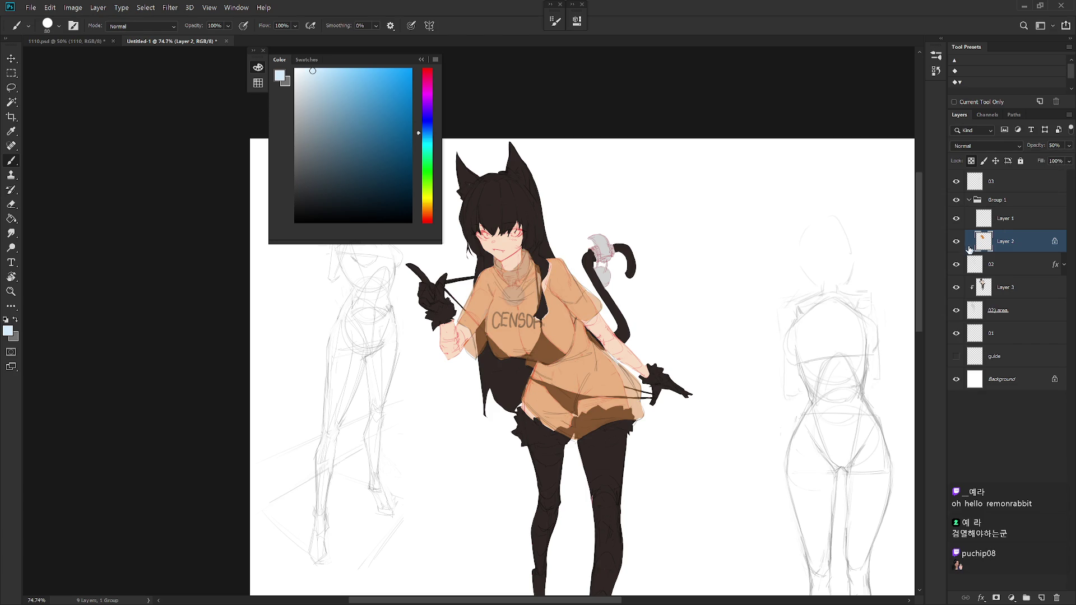
Hide the dark hair and legs layer and set Layer 2 to 100% opacity.
left_click(957, 292)
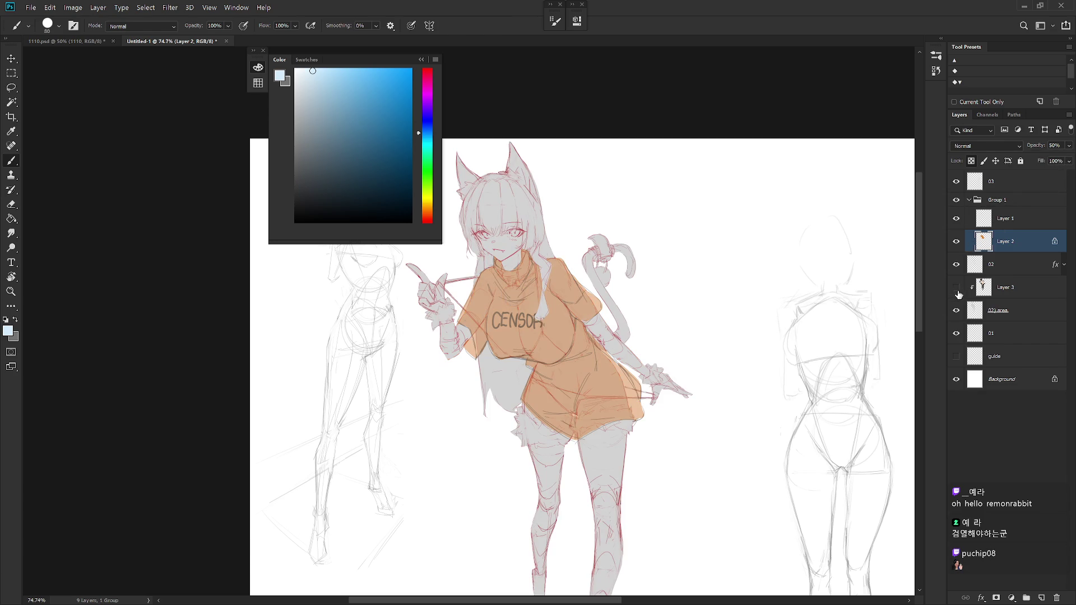
left_click(1007, 211)
left_click(1008, 242)
left_click(1067, 146)
left_click_drag(1030, 159, 1067, 158)
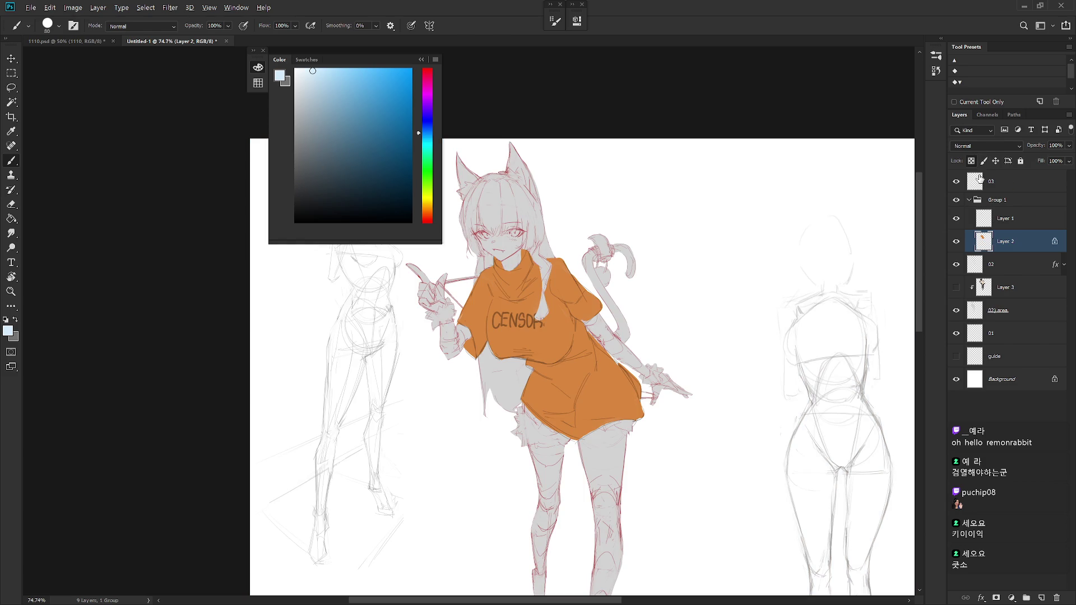
Fill the shirt light blue at 80% opacity and show the dark hair and legs layer again.
key("alt+BackSpace")
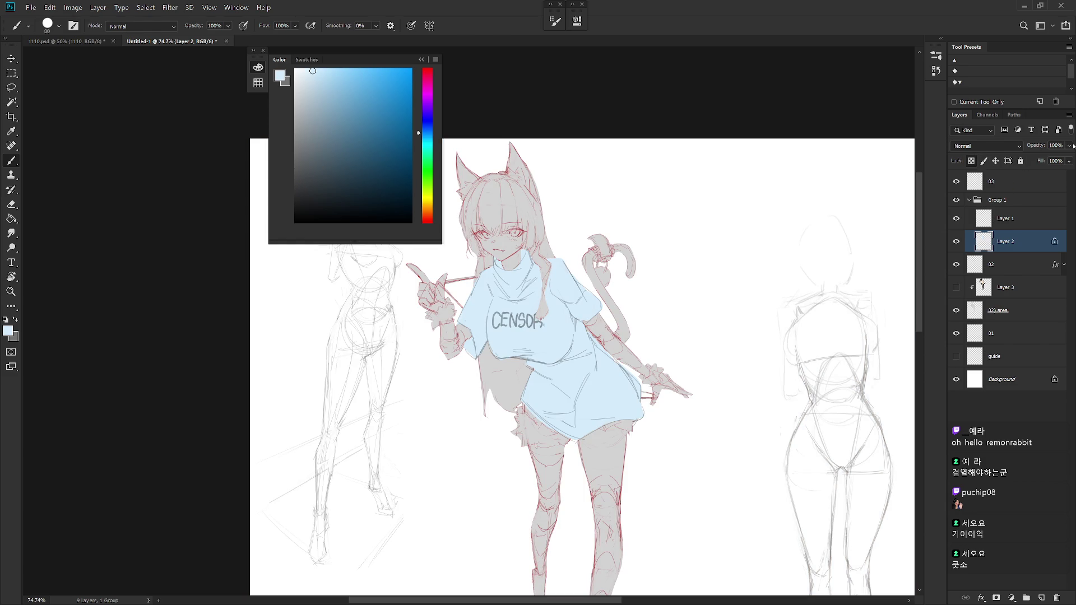
left_click(955, 287)
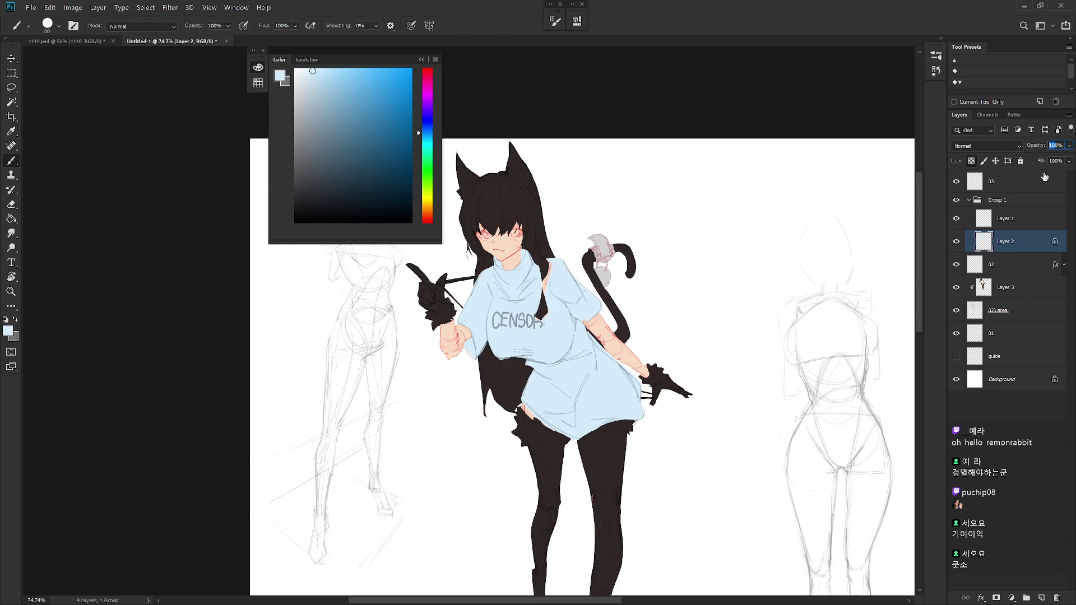
type("80")
key("Return")
scroll(684, 384, "down", 2)
scroll(684, 385, "down", 1)
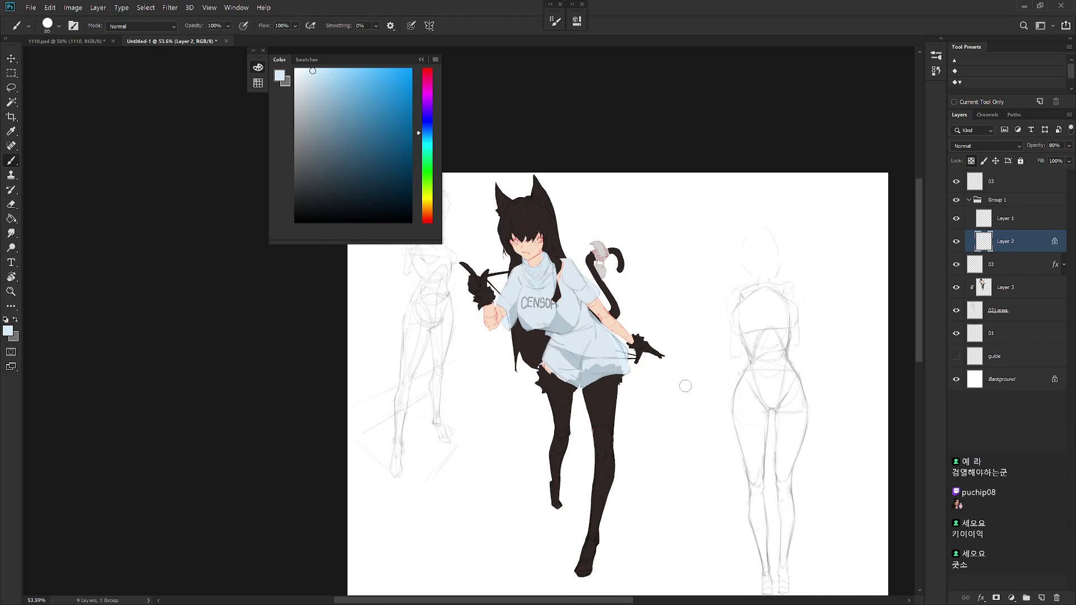
left_click(995, 201)
Open layer 02's Color Overlay settings and try a Linear Burn blend.
left_click(1005, 264)
right_click(1004, 264)
left_click(933, 63)
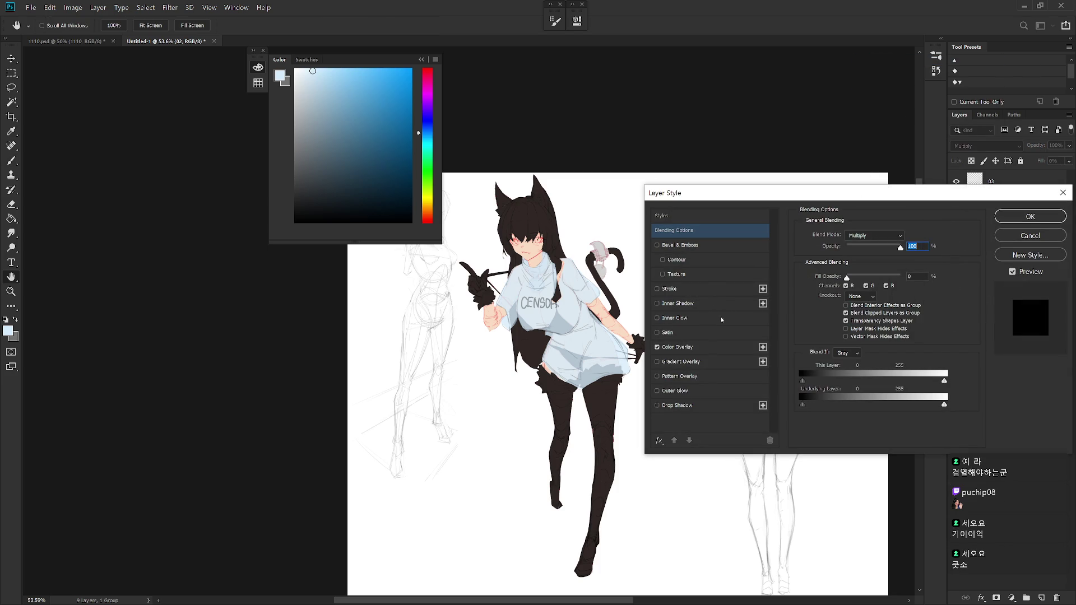
left_click(735, 348)
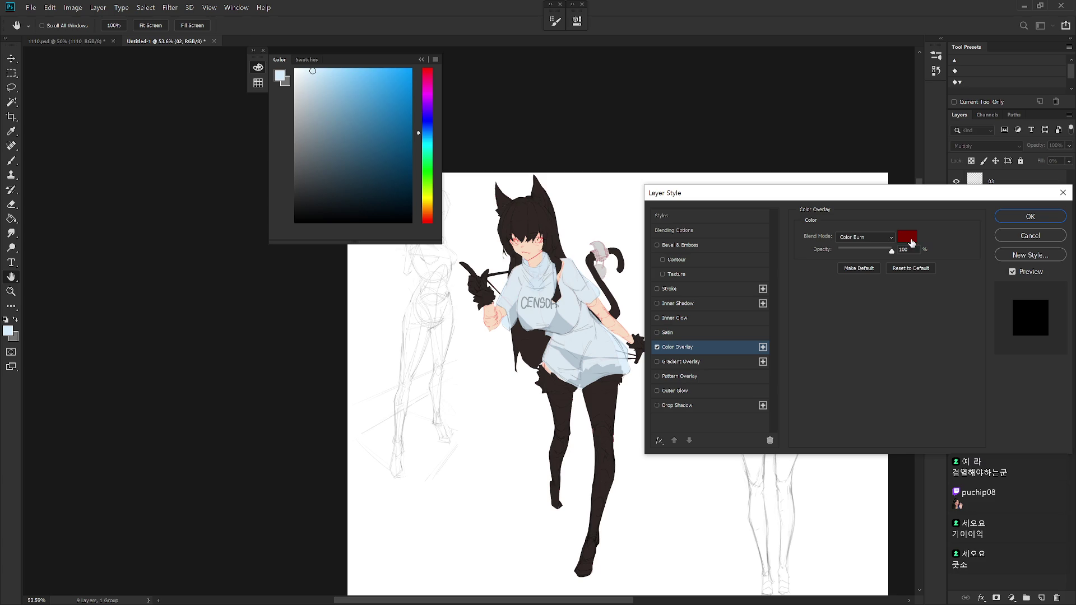
left_click(908, 237)
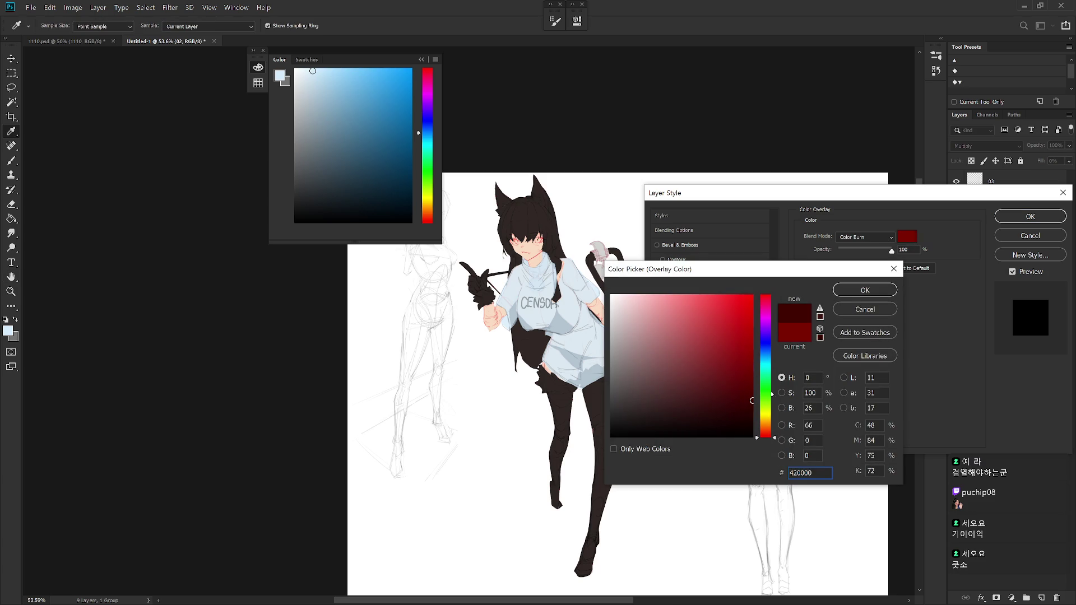
left_click(851, 287)
left_click(868, 233)
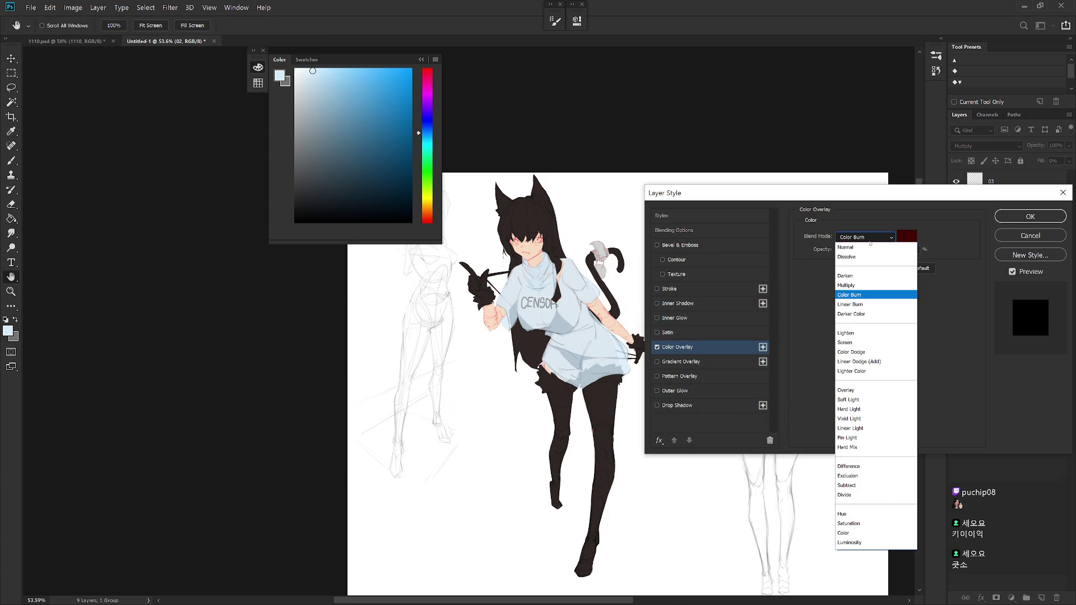
left_click(866, 304)
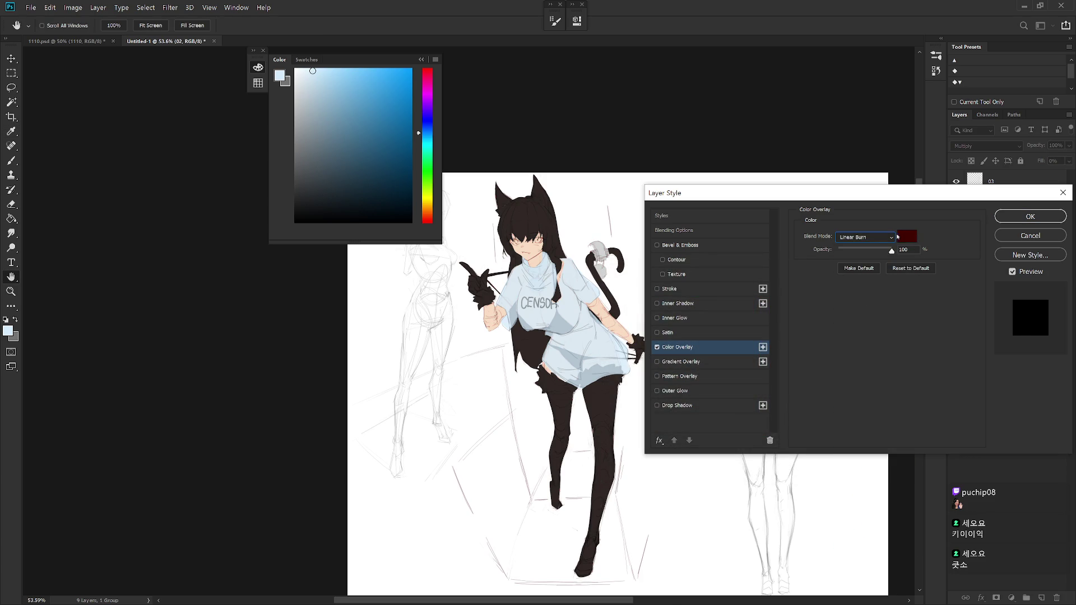
Set the overlay to a brighter red in Multiply mode and apply it.
left_click(907, 236)
left_click(752, 351)
left_click(854, 292)
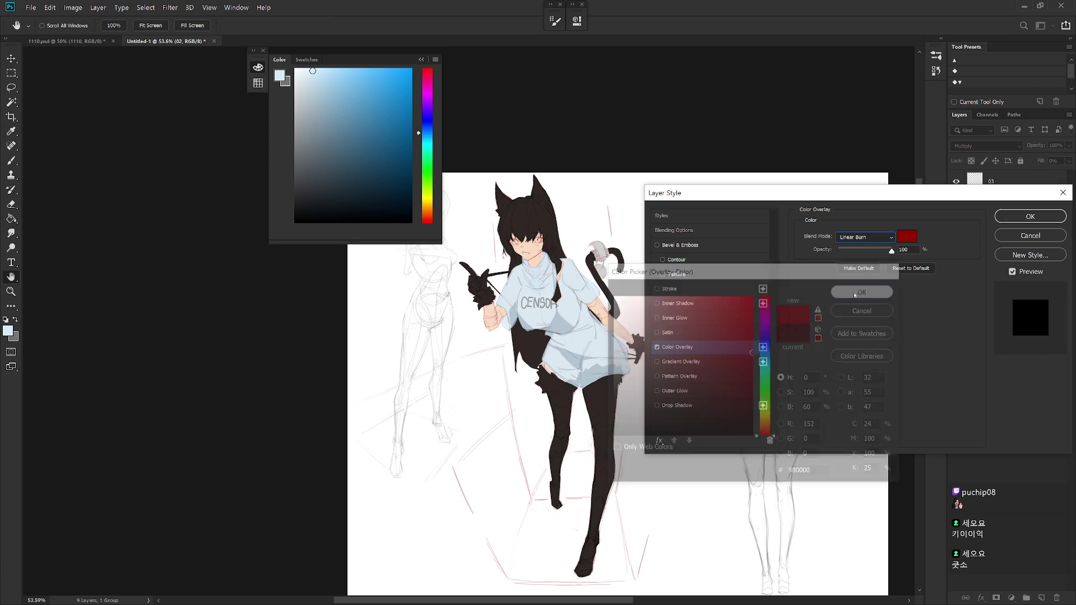
left_click(866, 237)
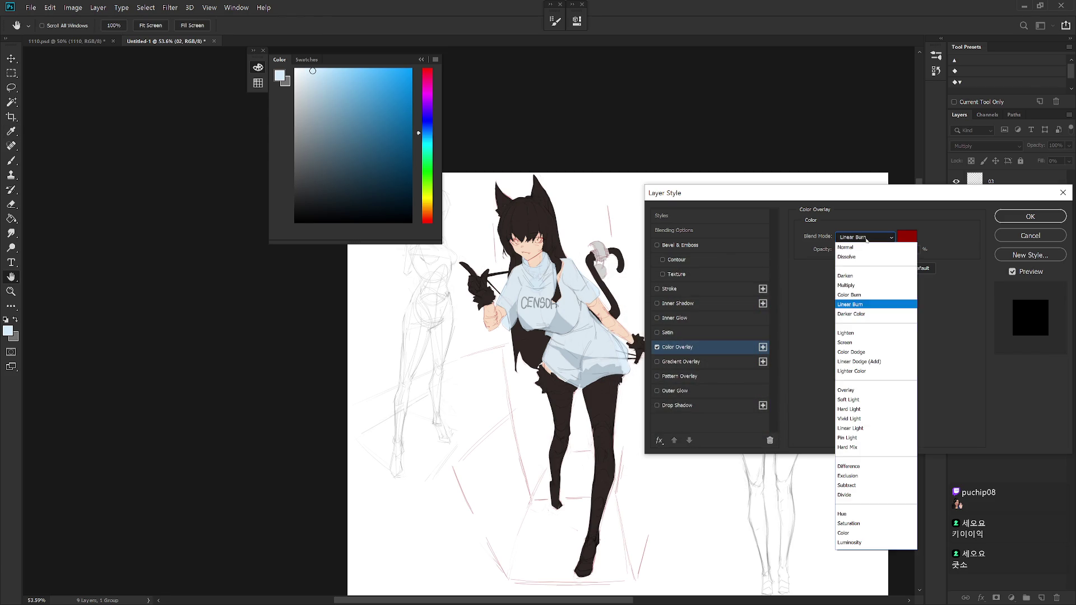
left_click(868, 288)
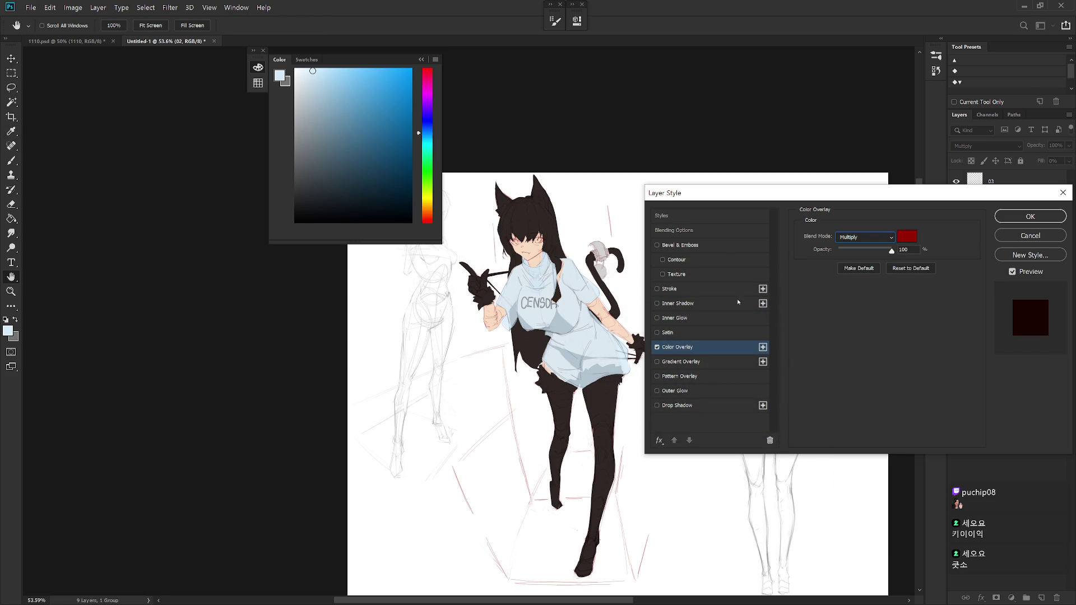
left_click(1029, 216)
scroll(719, 316, "up", 5)
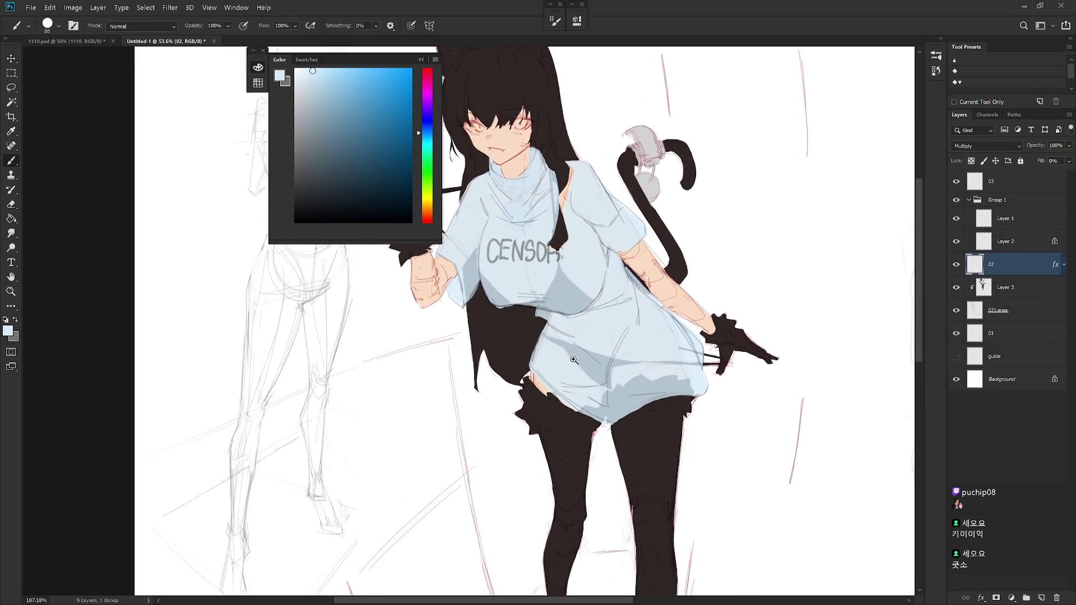
On Layer 3, sample the hair's dark brown and thicken the strand beside the CENSOR lettering.
left_click_drag(719, 317, 788, 386)
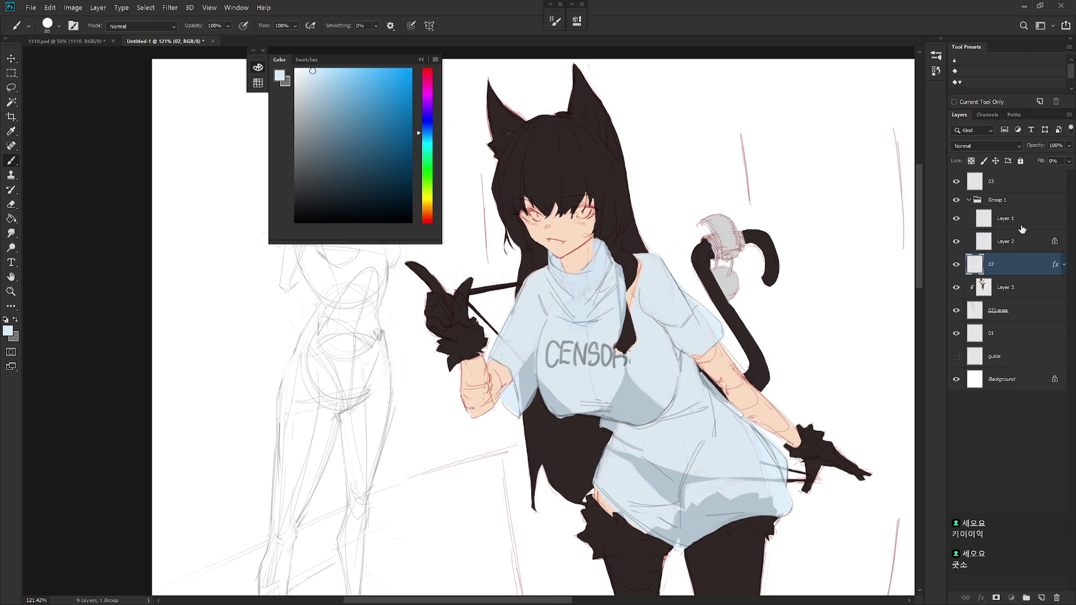
left_click(1030, 244)
left_click(1005, 281)
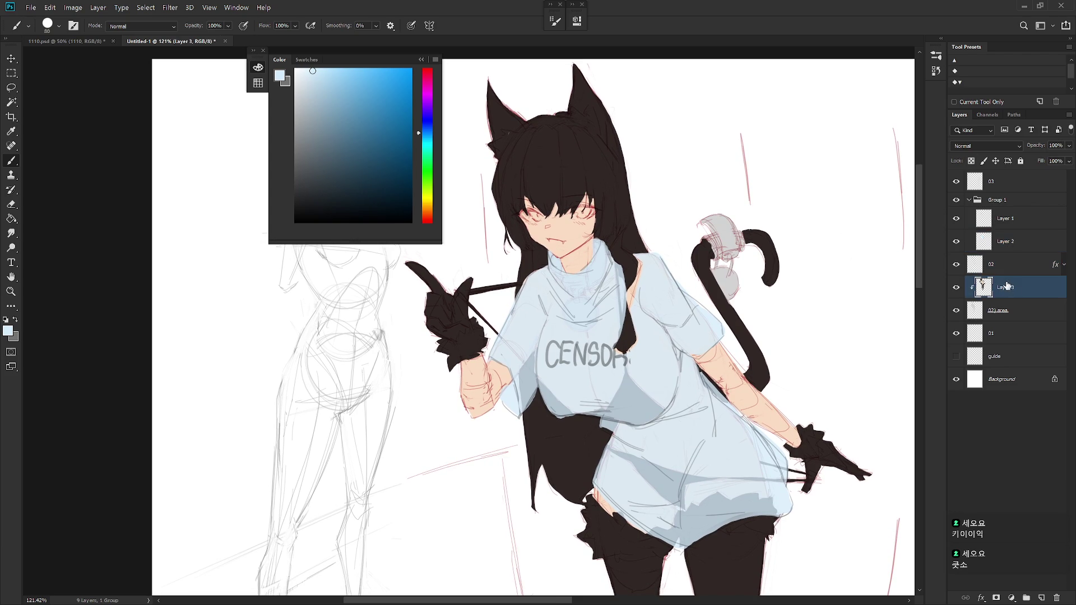
left_click(634, 268, "alt")
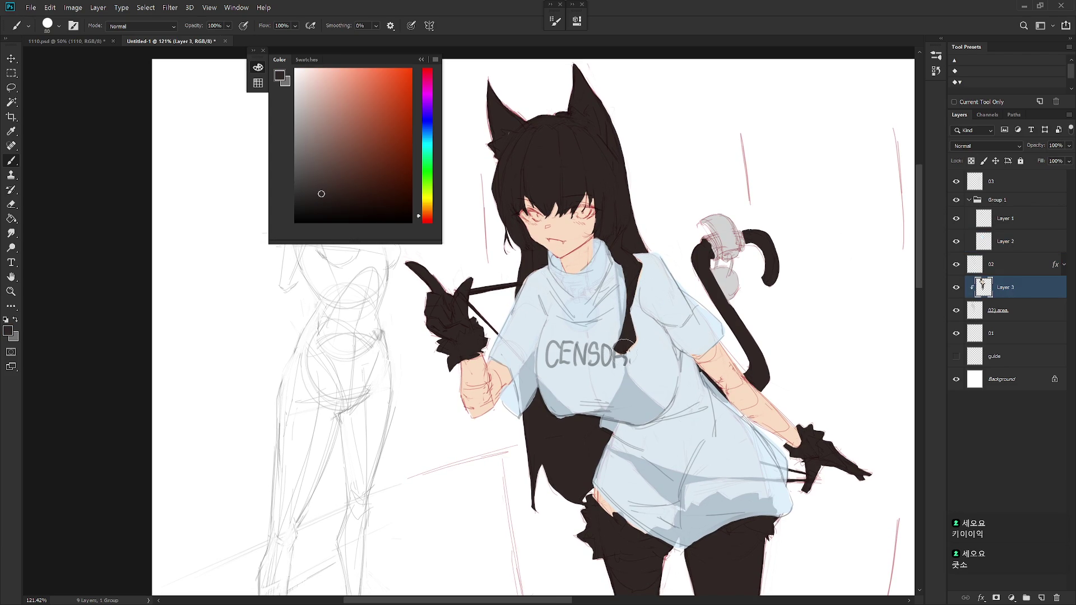
left_click_drag(624, 345, 630, 314)
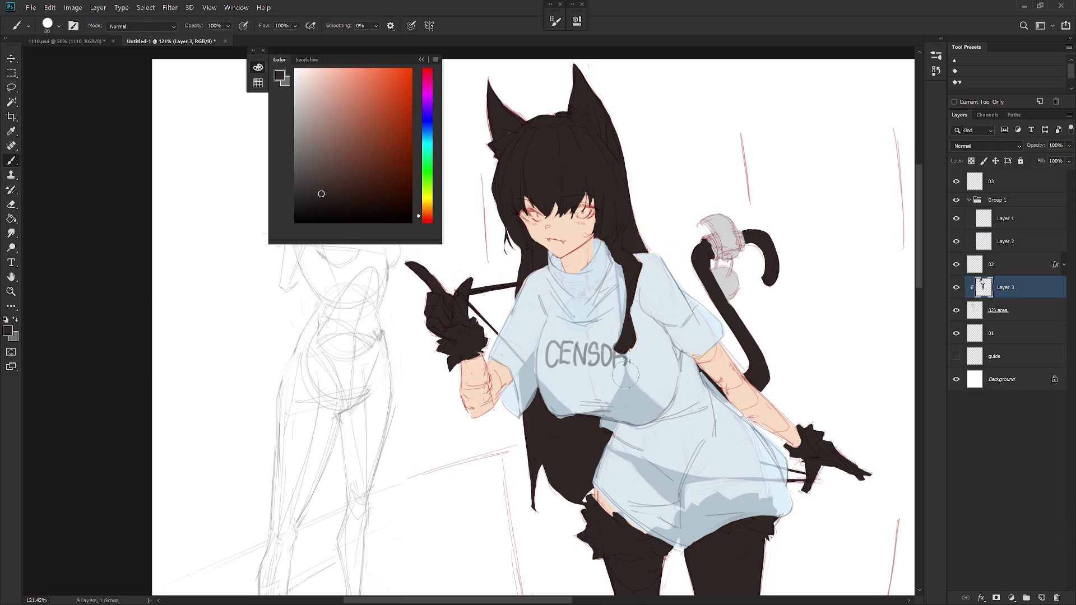
scroll(611, 390, "down", 2)
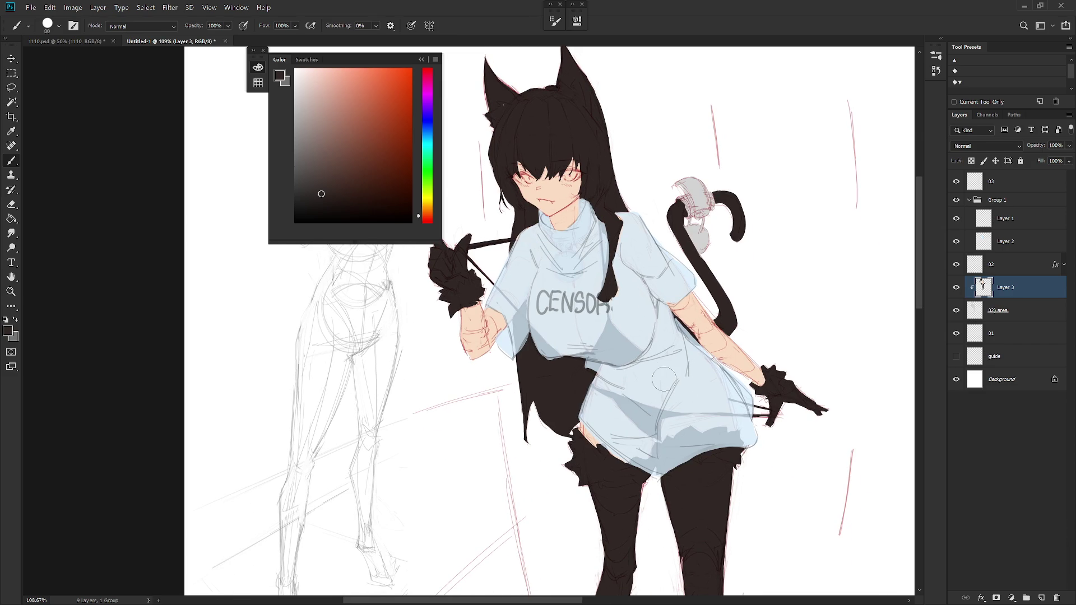
Tilt and reset the canvas view, collapse the Color panel and reselect Layer 3.
key("alt+]")
key("alt+]")
left_click_drag(662, 380, 504, 269)
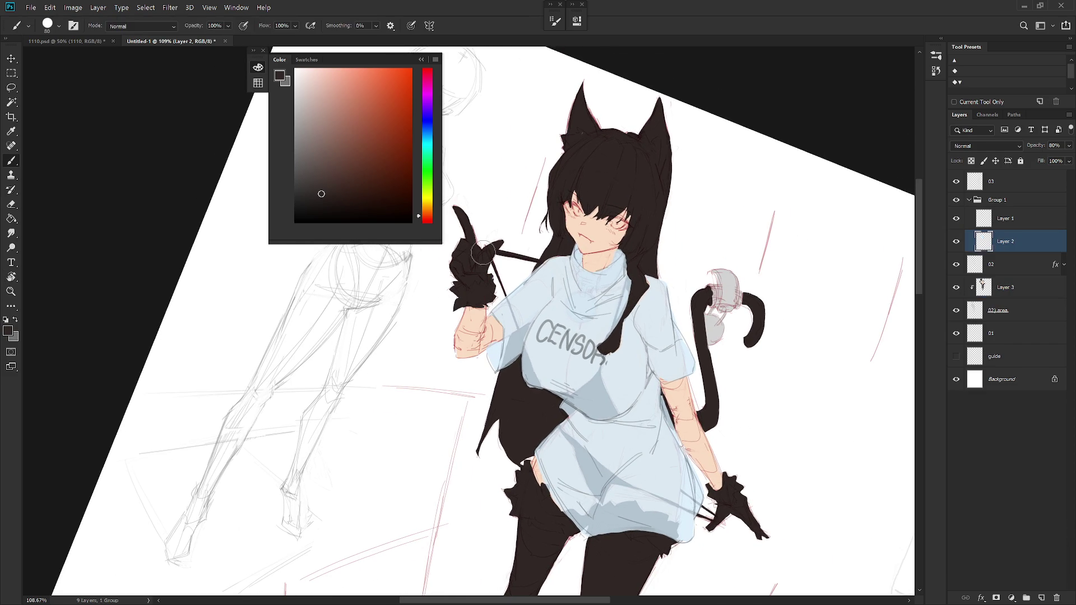
key("Escape")
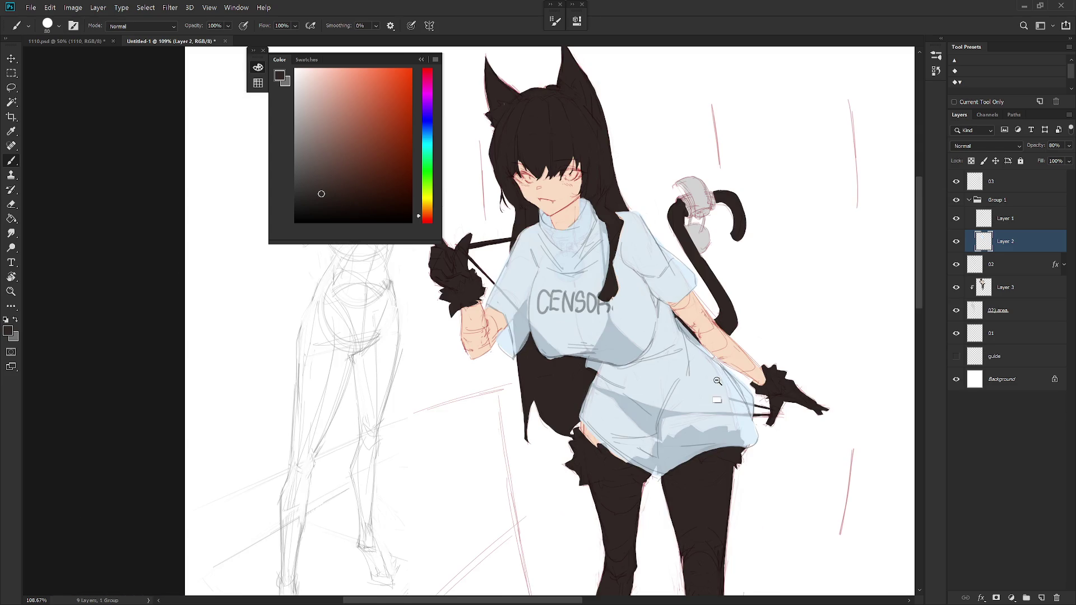
scroll(706, 420, "down", 3)
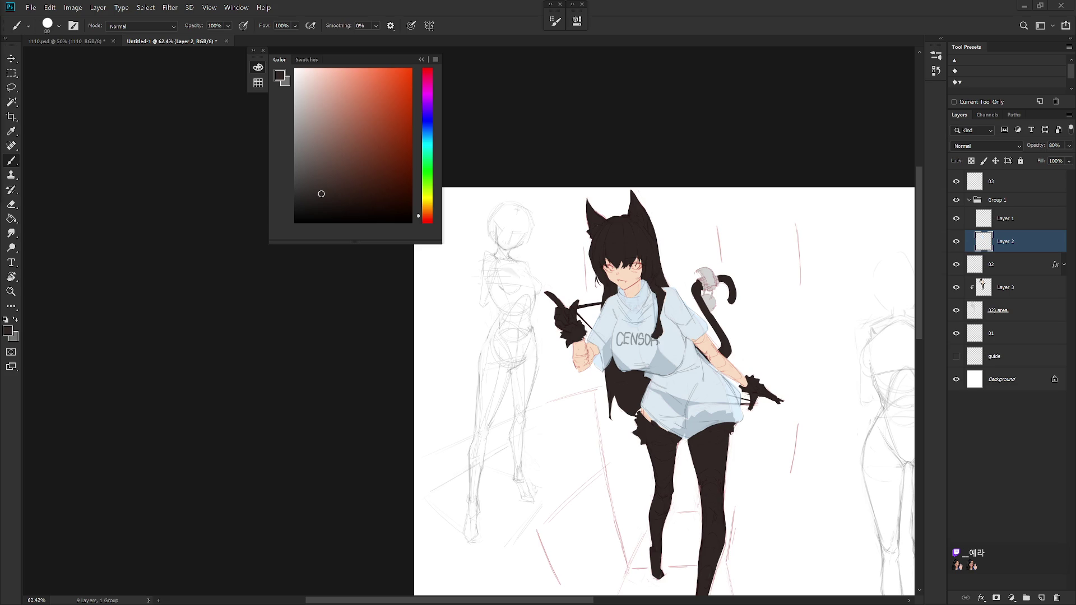
left_click(422, 59)
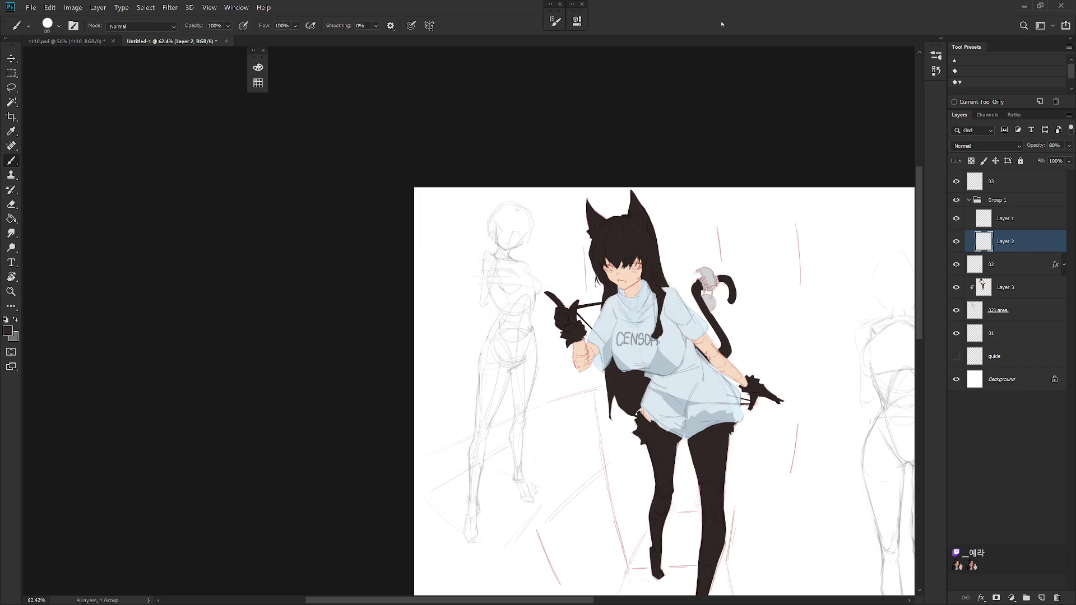
left_click_drag(678, 246, 544, 172)
scroll(544, 172, "up", 3)
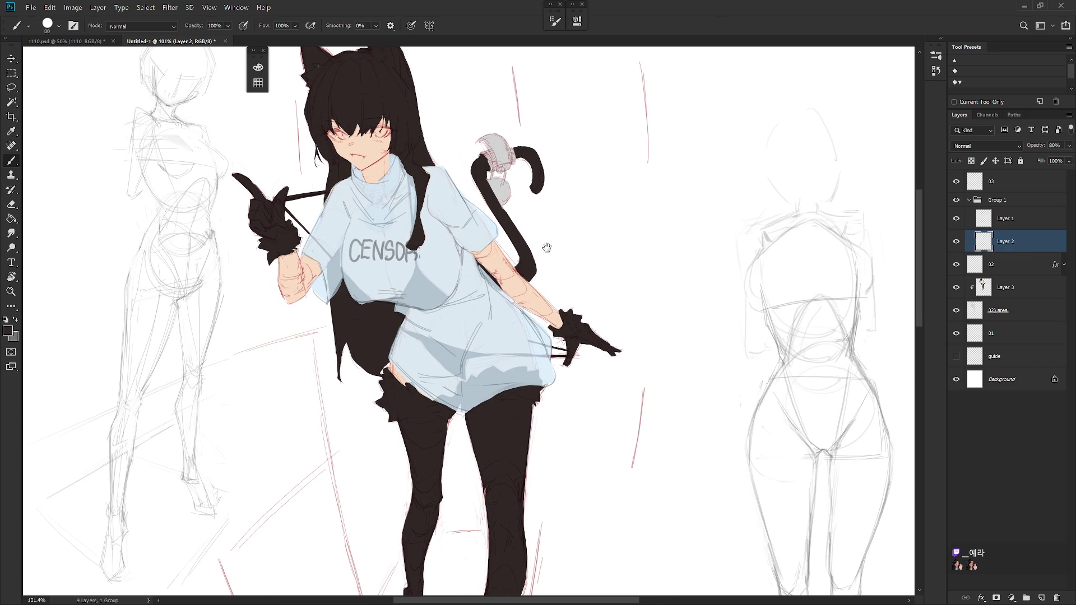
left_click(1013, 287)
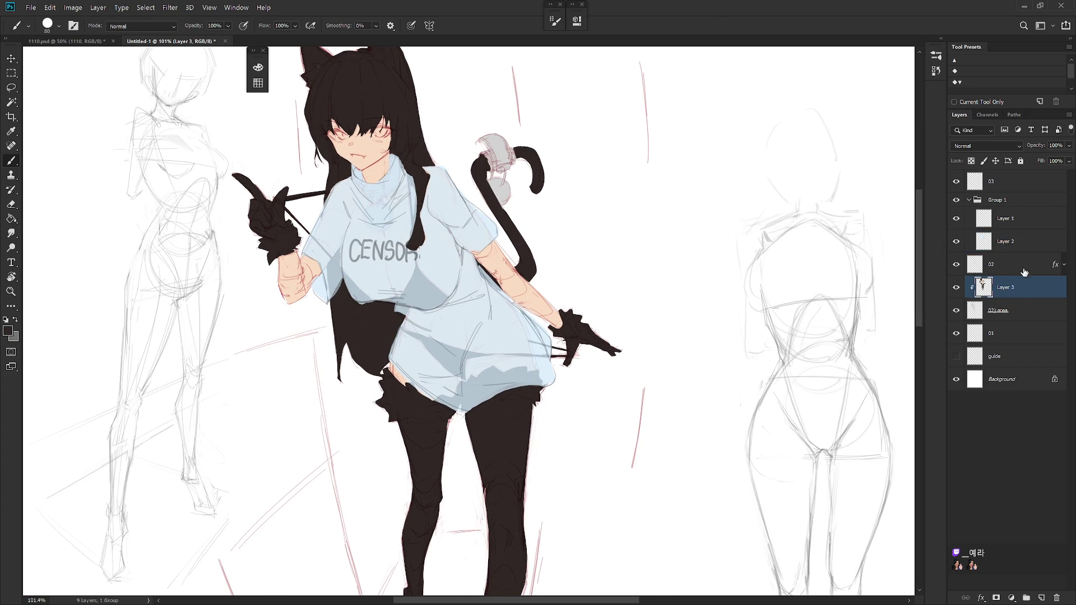
Lower the hair-and-stockings layer to 80% opacity and clear layer 02's red overlay style.
left_click(1015, 313)
type("80")
key("Return")
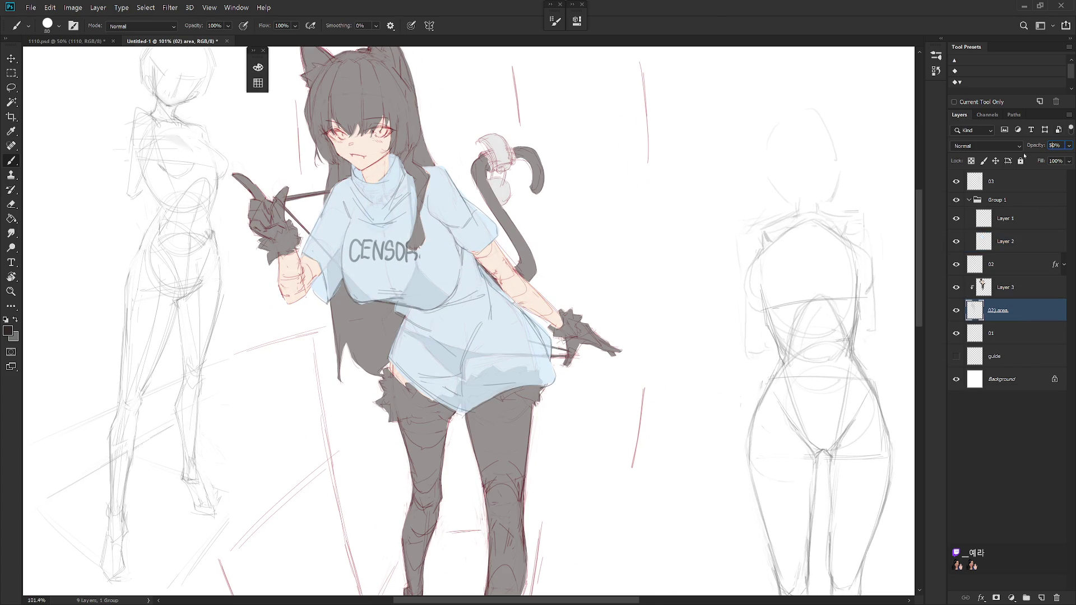
scroll(912, 190, "down", 3)
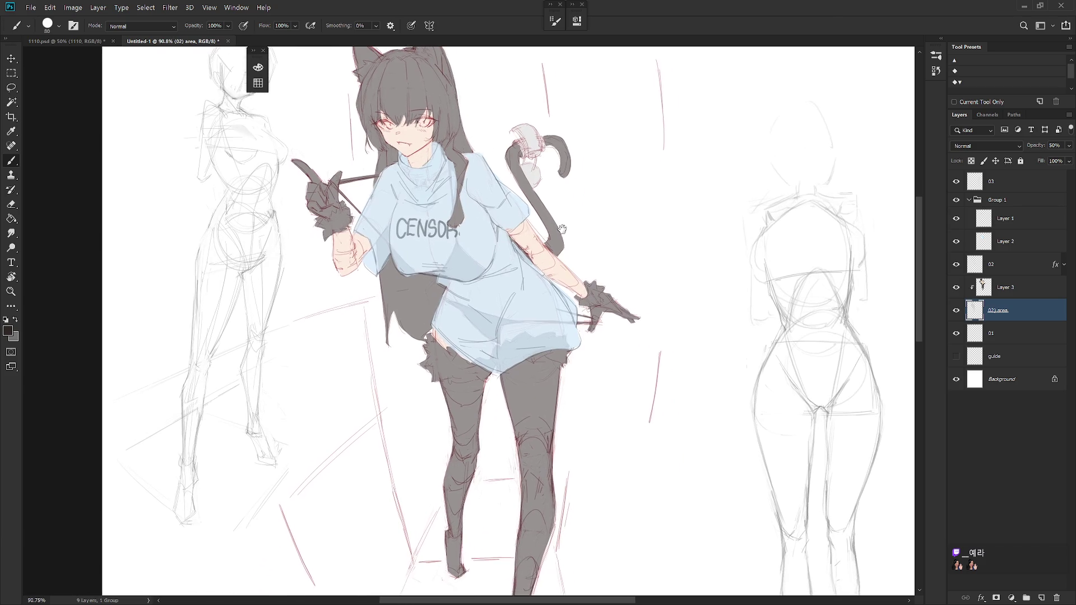
right_click(1018, 265)
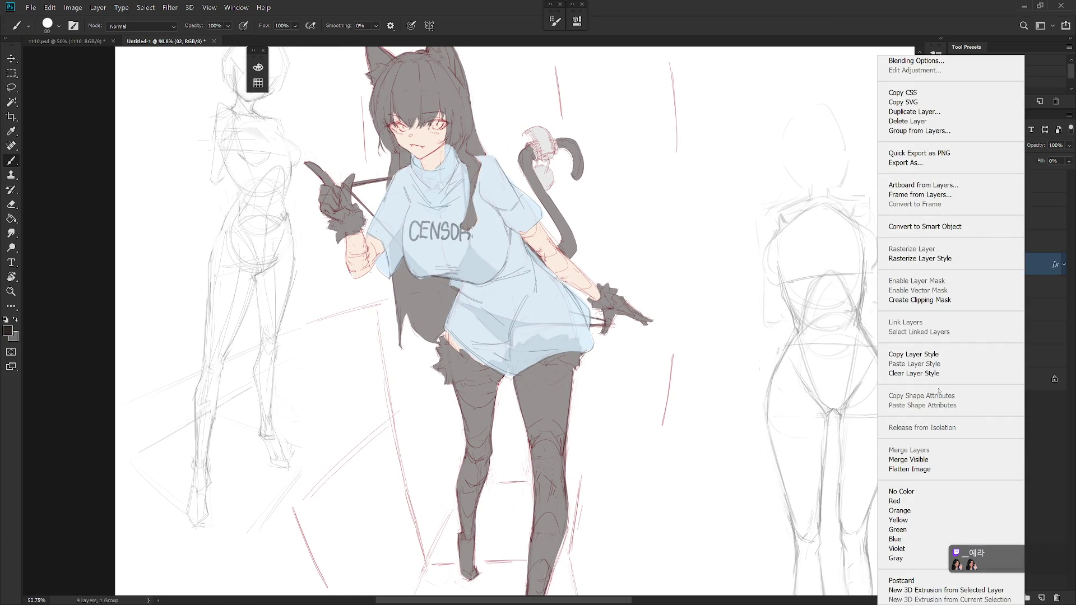
left_click(928, 374)
Set layer 02's blend mode to Multiply and make Layer 2 the active layer.
left_click(978, 146)
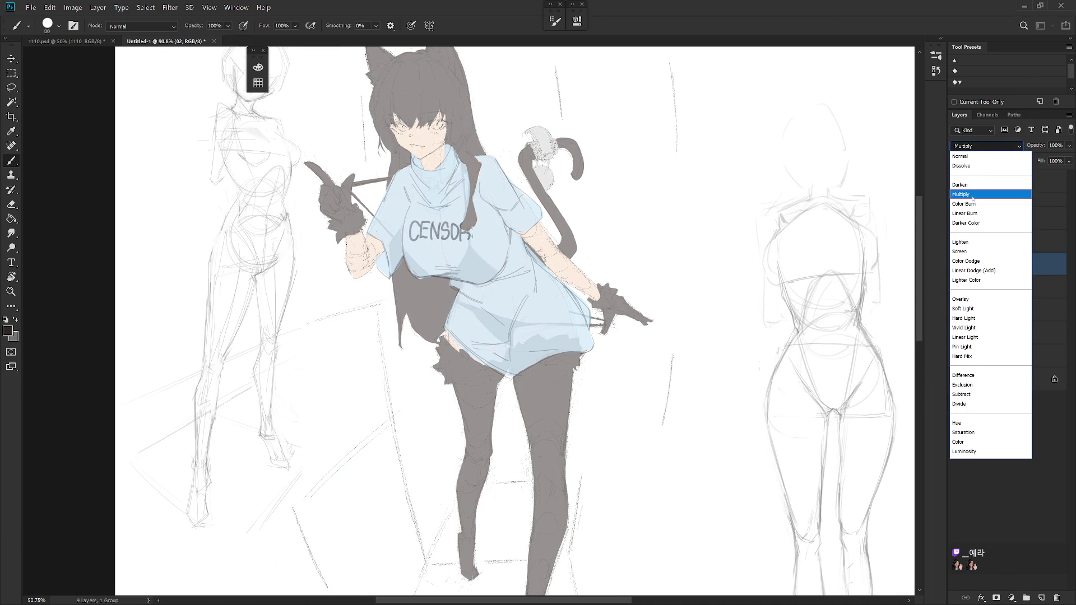
left_click(975, 198)
left_click_drag(738, 243, 746, 276)
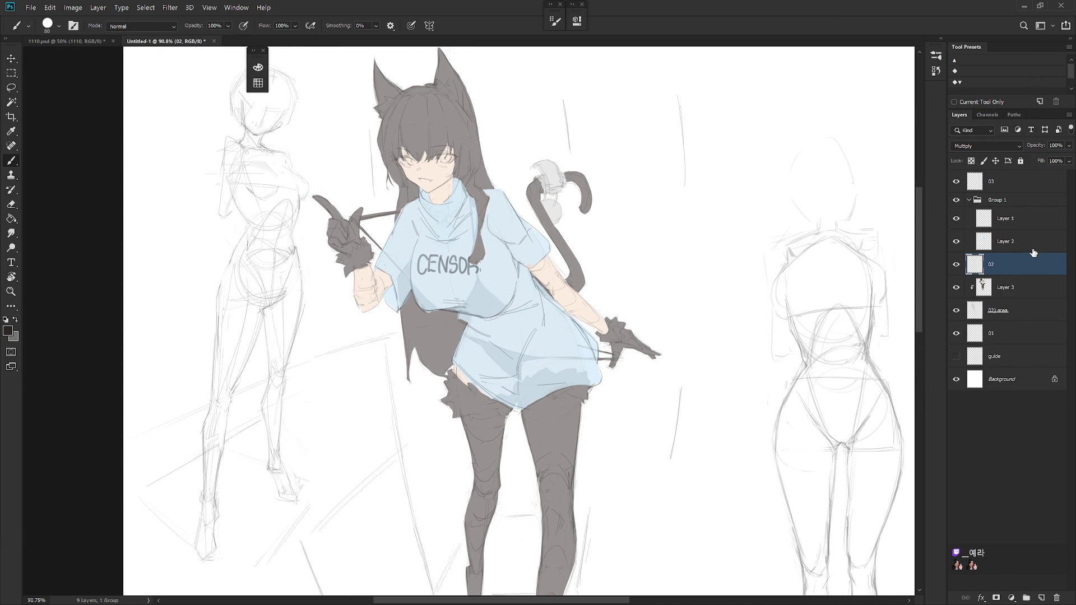
left_click(1029, 244)
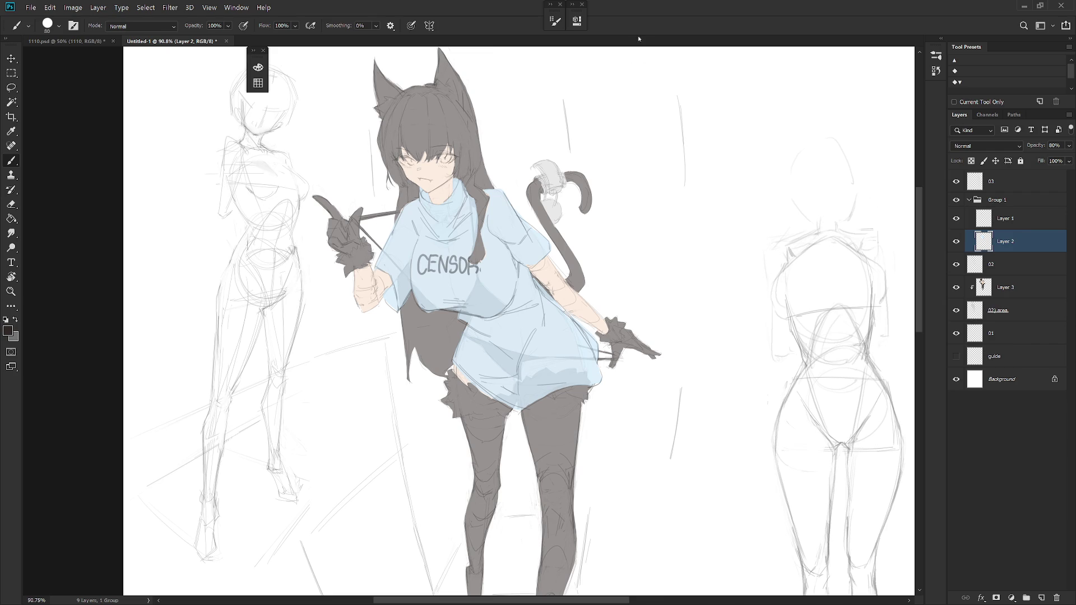
scroll(681, 101, "down", 3)
Lock Layer 2 and choose a near-white grey in the Color panel.
key("slash")
left_click(259, 68)
left_click(506, 237, "alt")
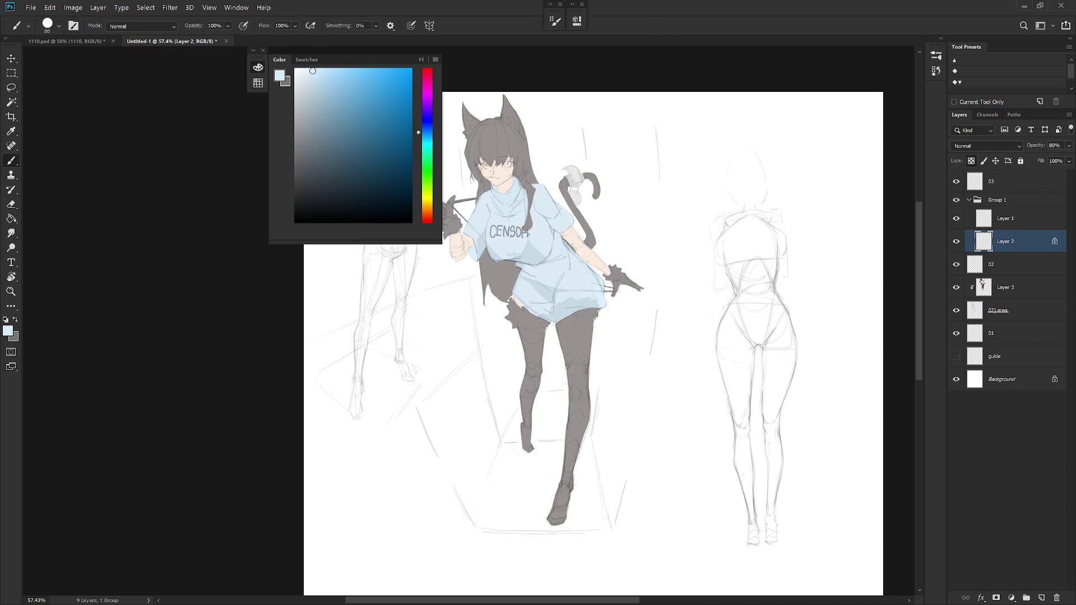
left_click(302, 82)
scroll(589, 337, "up", 5)
left_click_drag(588, 370, 648, 424)
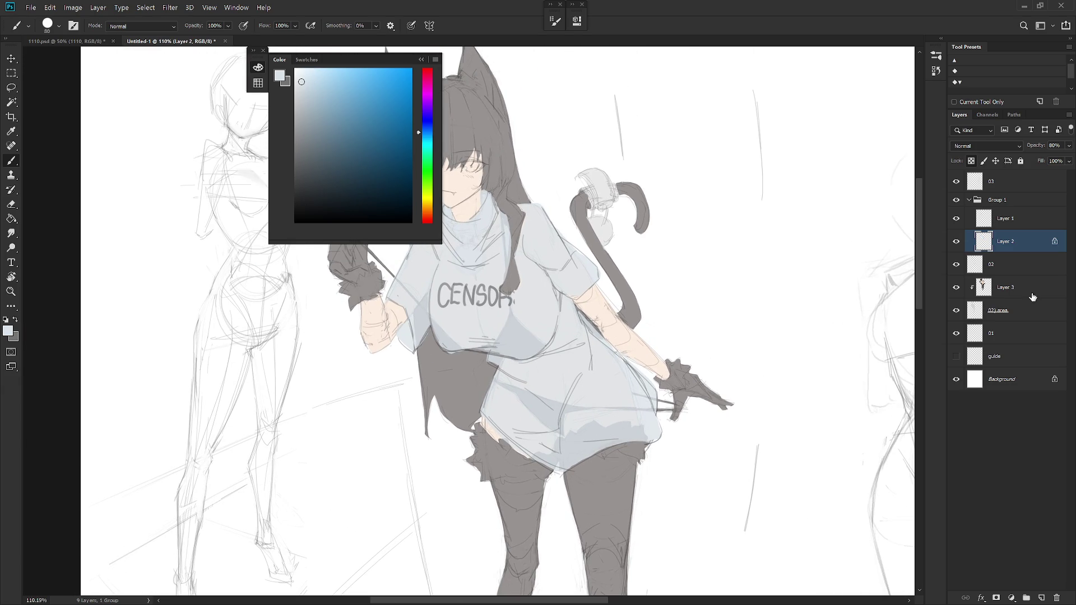
Return the hair-and-stockings layer to 100% opacity and switch to the Magic Wand on Layer 3.
left_click(1032, 290)
left_click(1003, 312)
left_click(1068, 146)
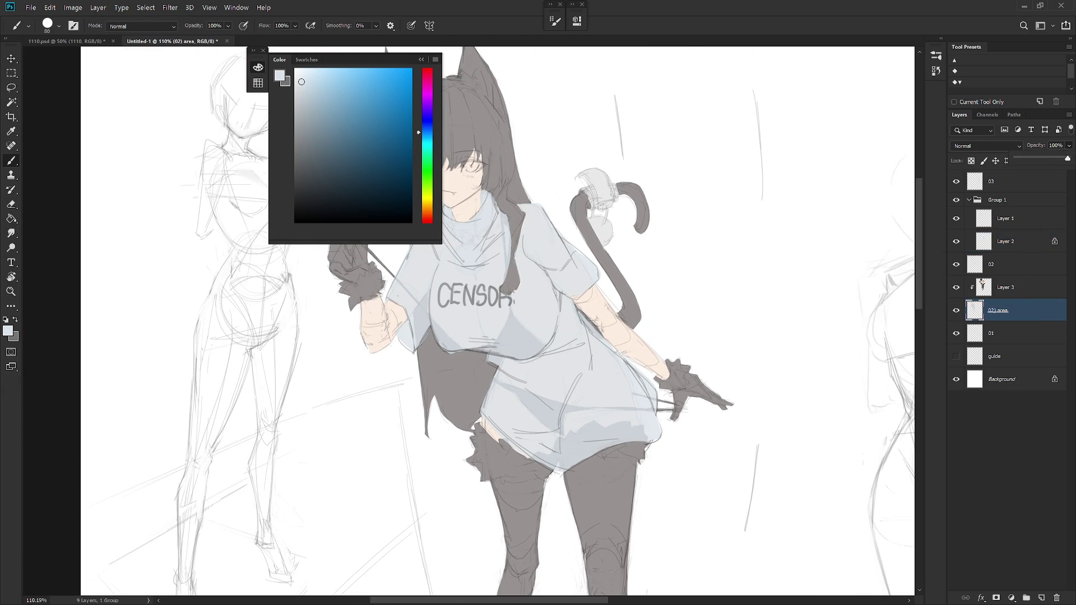
scroll(711, 403, "down", 2)
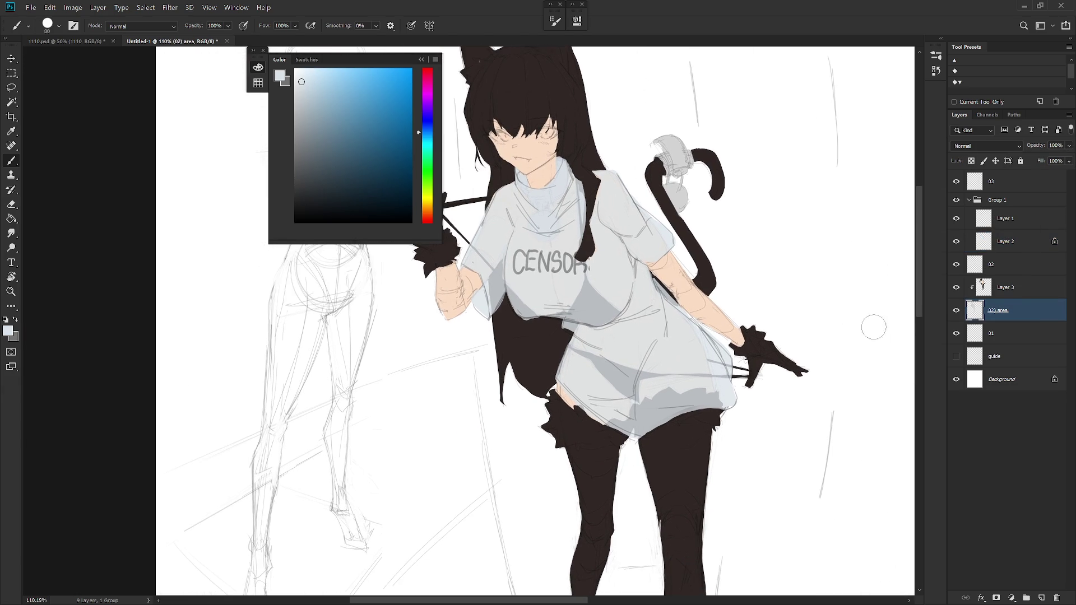
left_click(1004, 288)
left_click_drag(639, 354, 706, 352)
key("w")
Select the character's dark areas and trial-fill them with lighter and greyish browns.
left_click(605, 141)
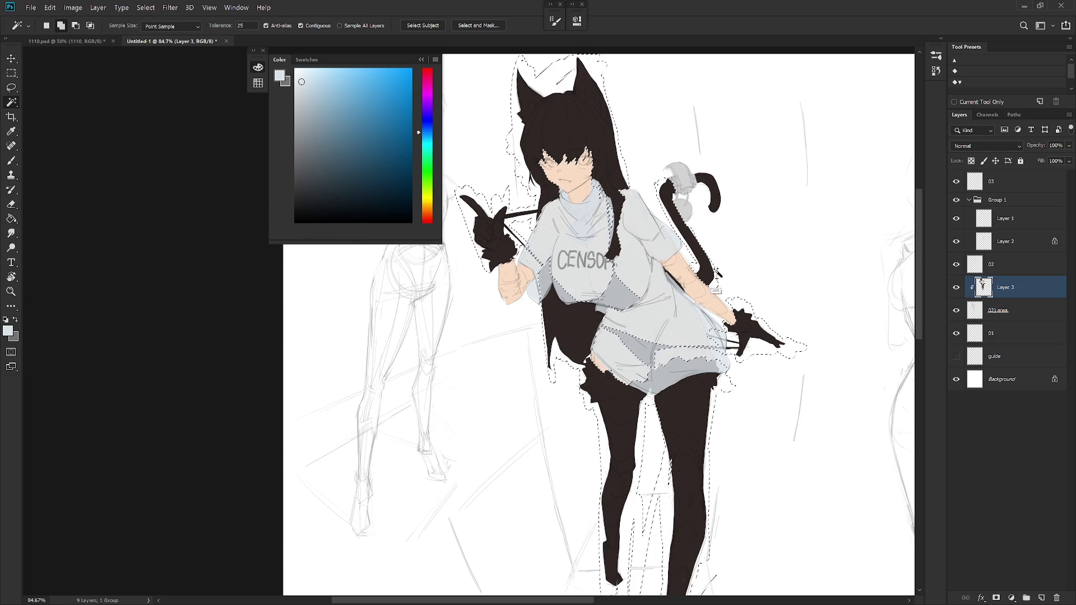
scroll(713, 218, "up", 1)
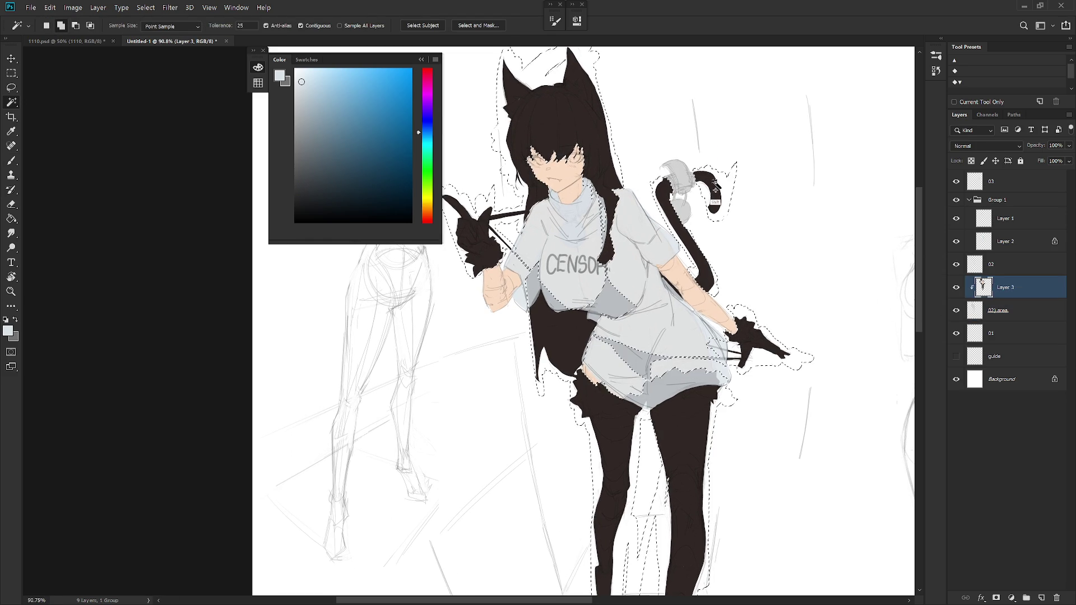
scroll(712, 186, "up", 2)
scroll(664, 311, "up", 2)
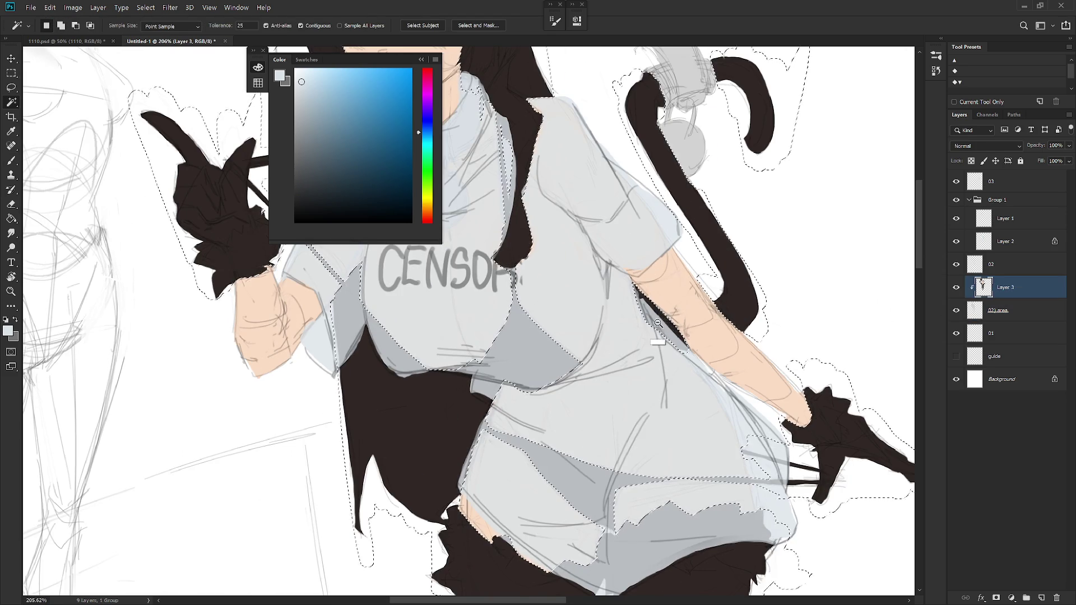
scroll(664, 311, "down", 2)
scroll(664, 311, "down", 2)
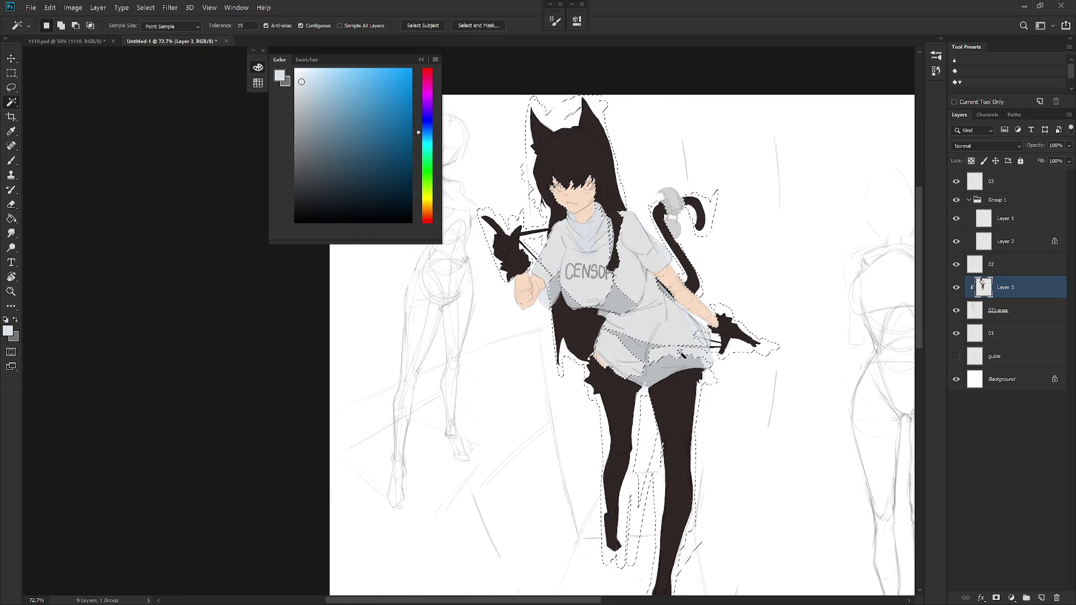
key("b")
left_click(618, 410, "alt")
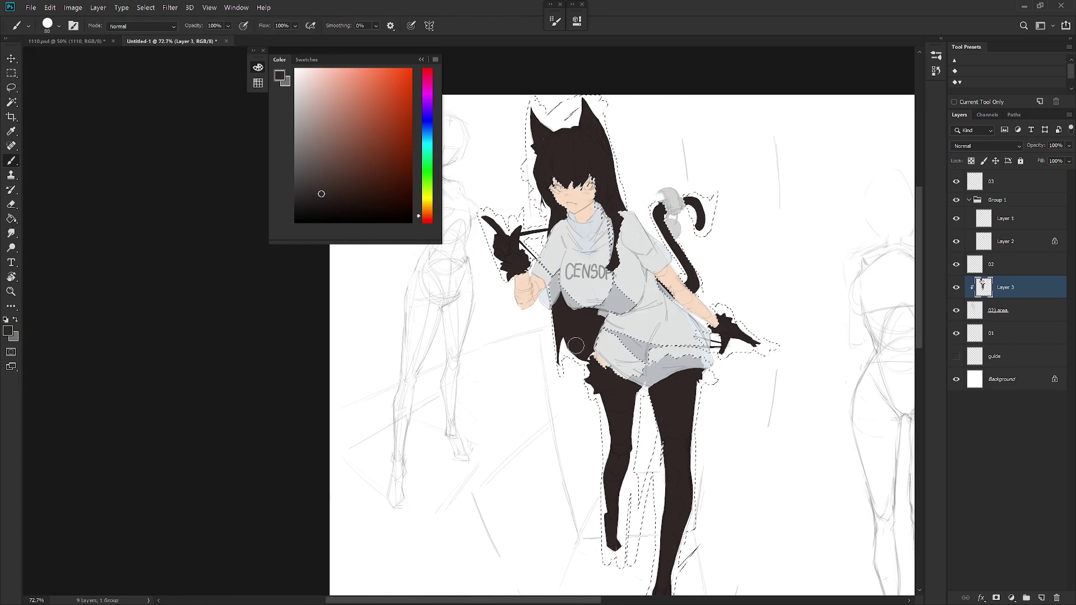
left_click(326, 174)
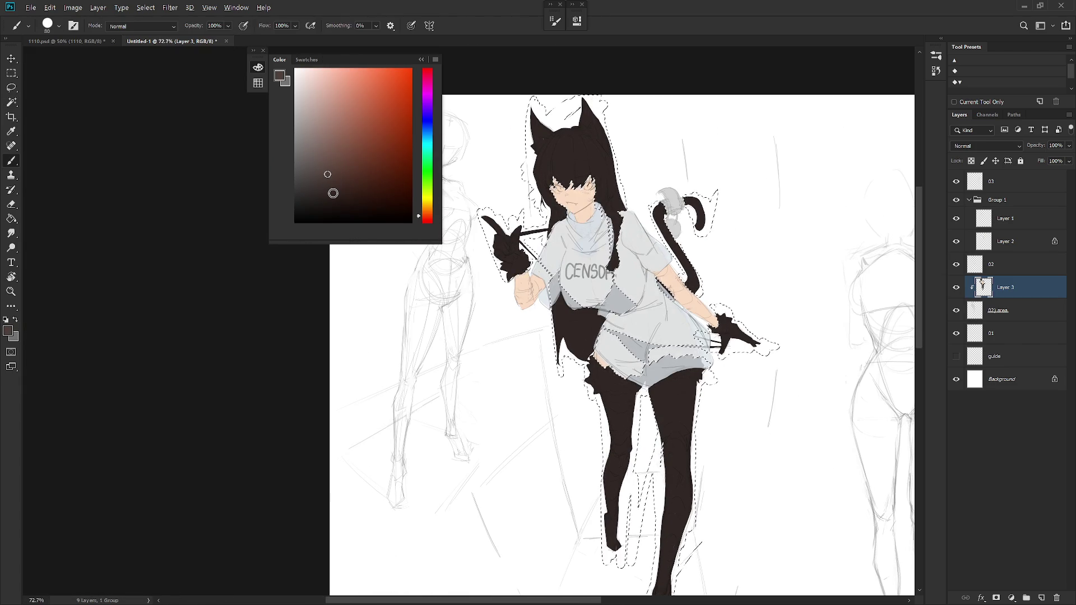
key("alt+shift+BackSpace")
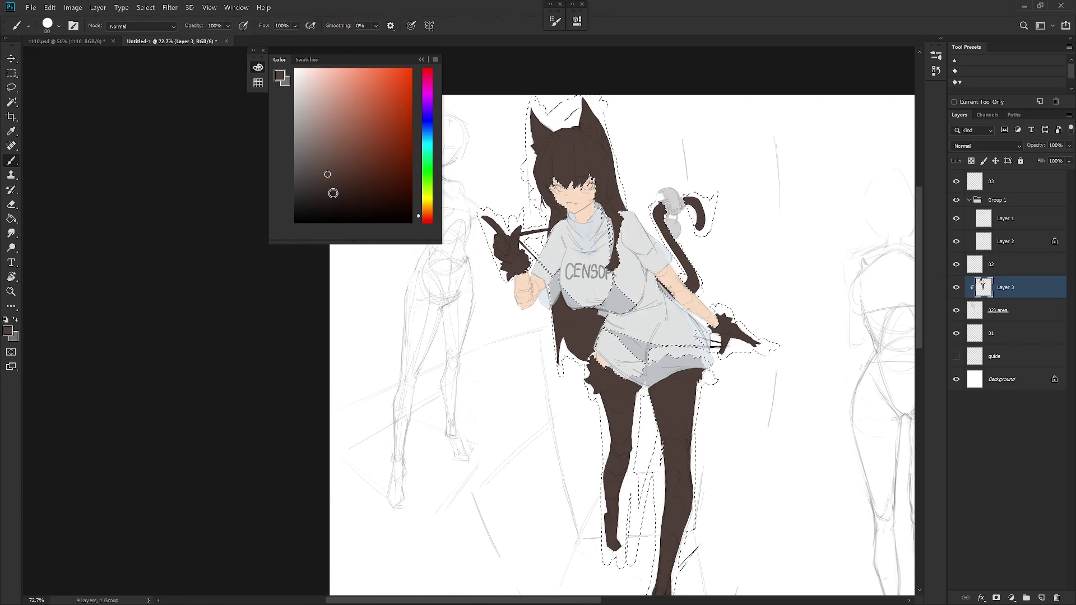
left_click(311, 172)
key("alt+shift+BackSpace")
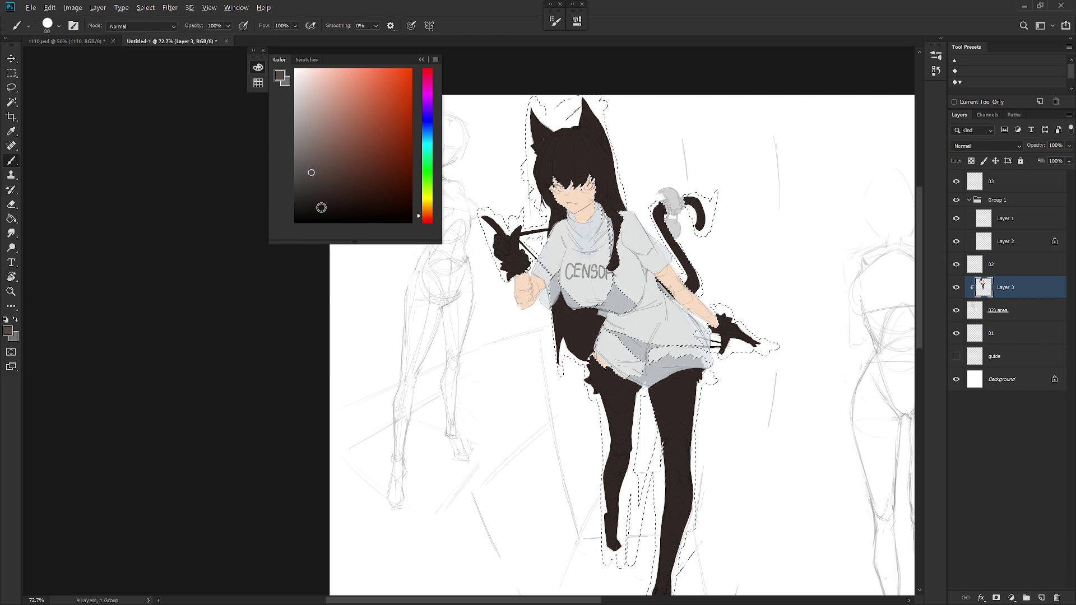
key("alt+shift+BackSpace")
Shift the fill hue to a dark blue-grey for the hair, gloves, tail and stockings, then deselect.
left_click(424, 124)
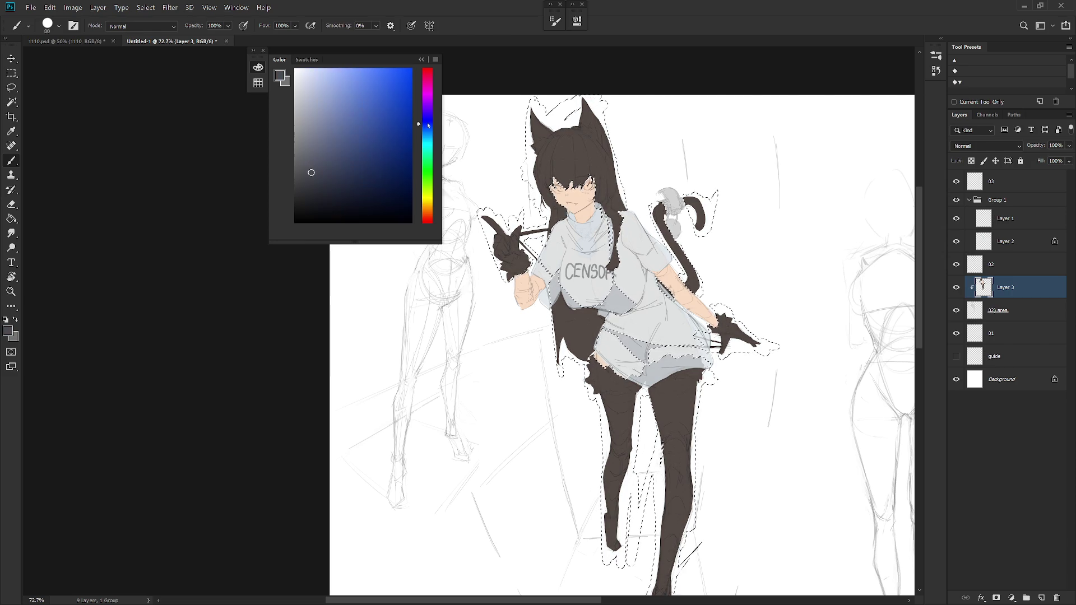
key("alt+shift+BackSpace")
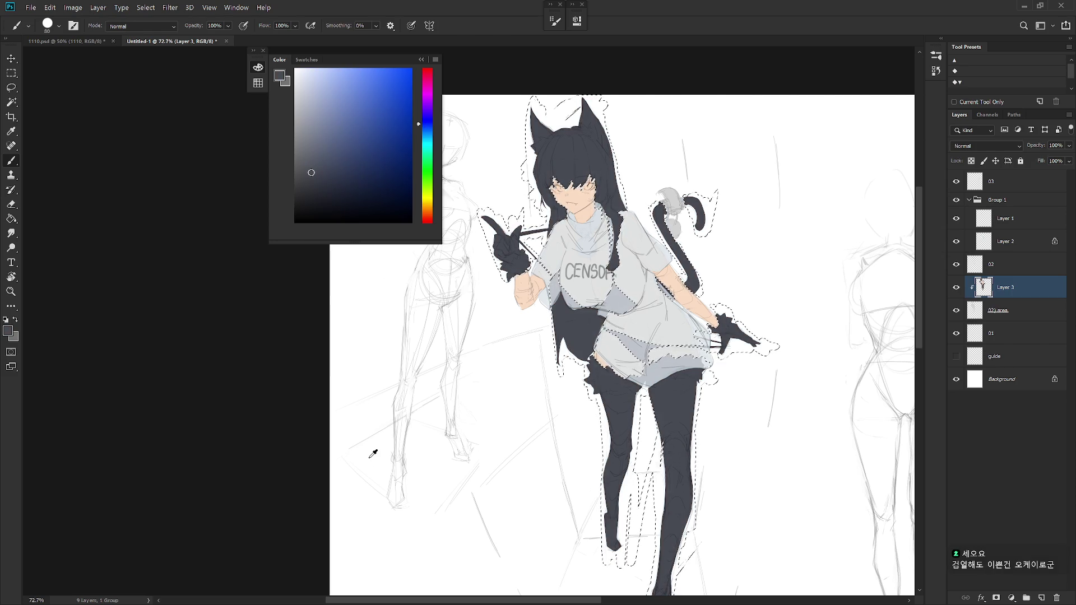
key("ctrl+z")
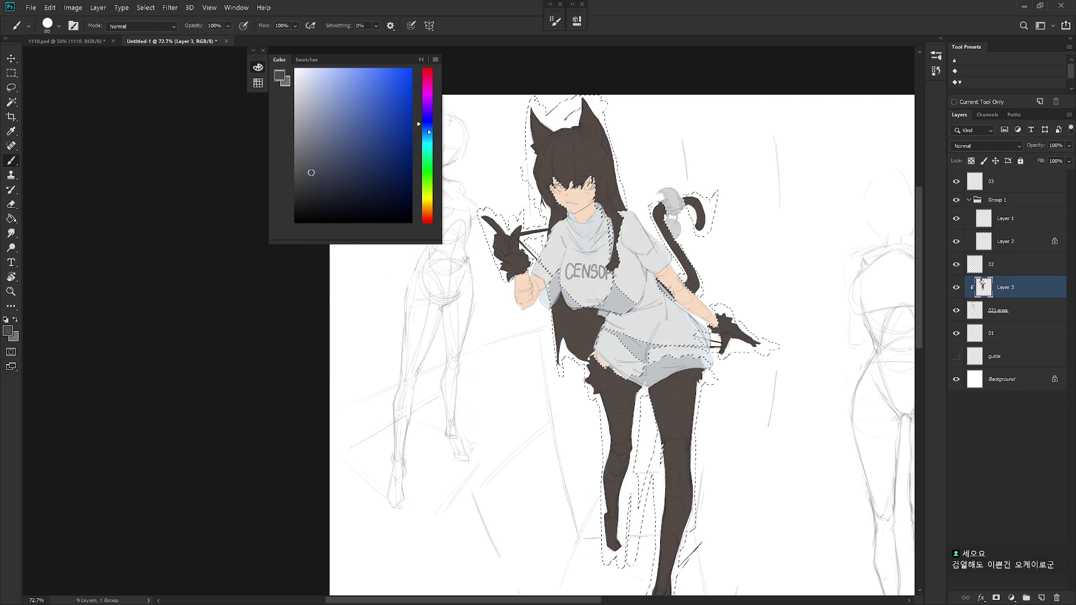
left_click(429, 130)
left_click_drag(429, 130, 431, 120)
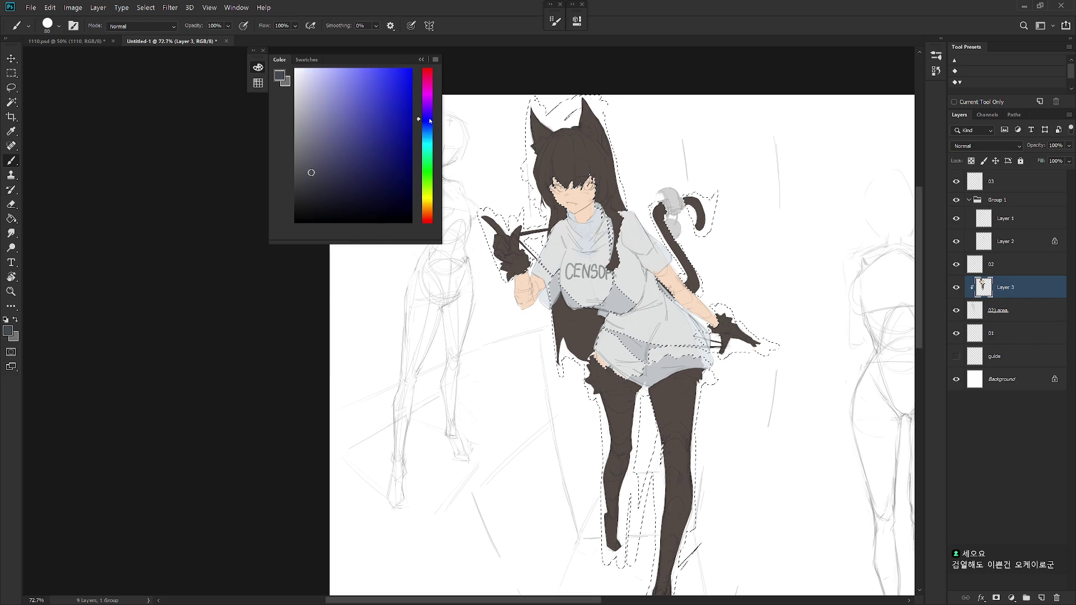
left_click(308, 181)
key("ctrl+d")
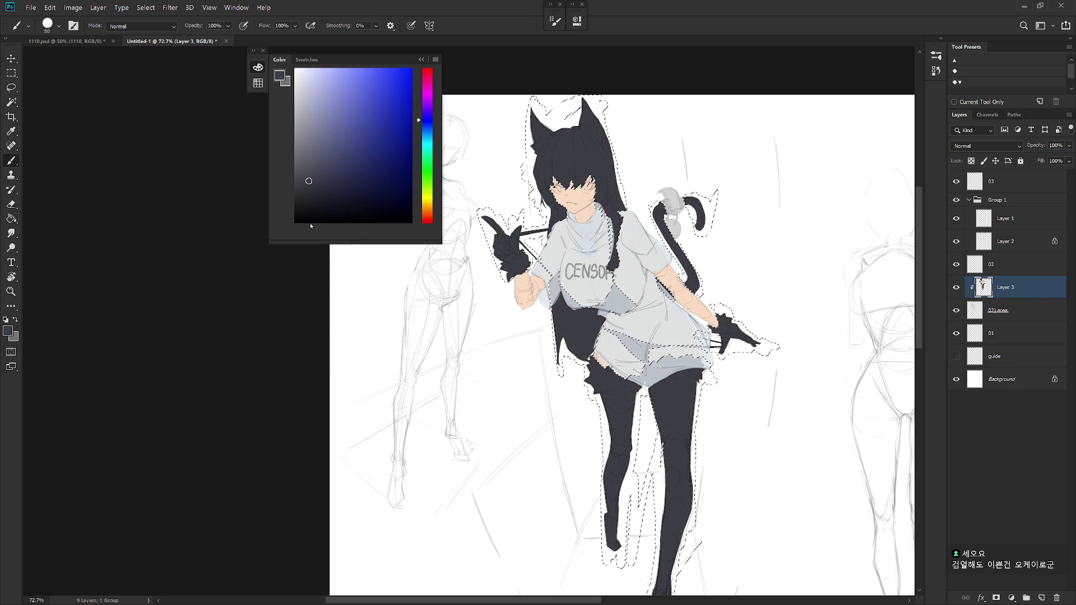
scroll(723, 427, "down", 2)
left_click_drag(722, 427, 615, 413)
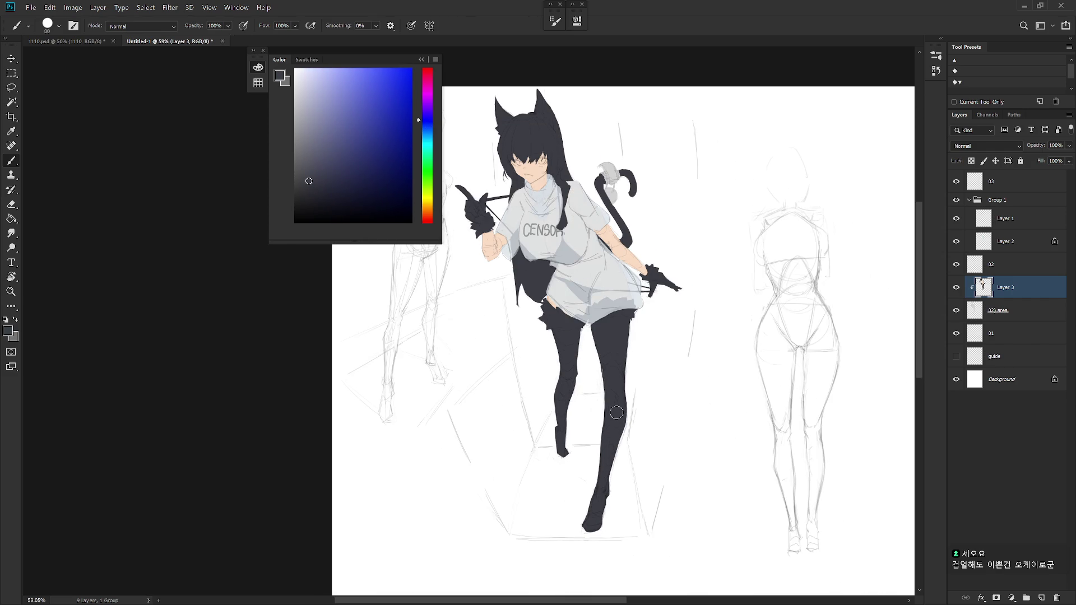
Sample the arm's skin tone and choose a soft brush, enlarging it for the legs.
left_click(612, 246, "alt")
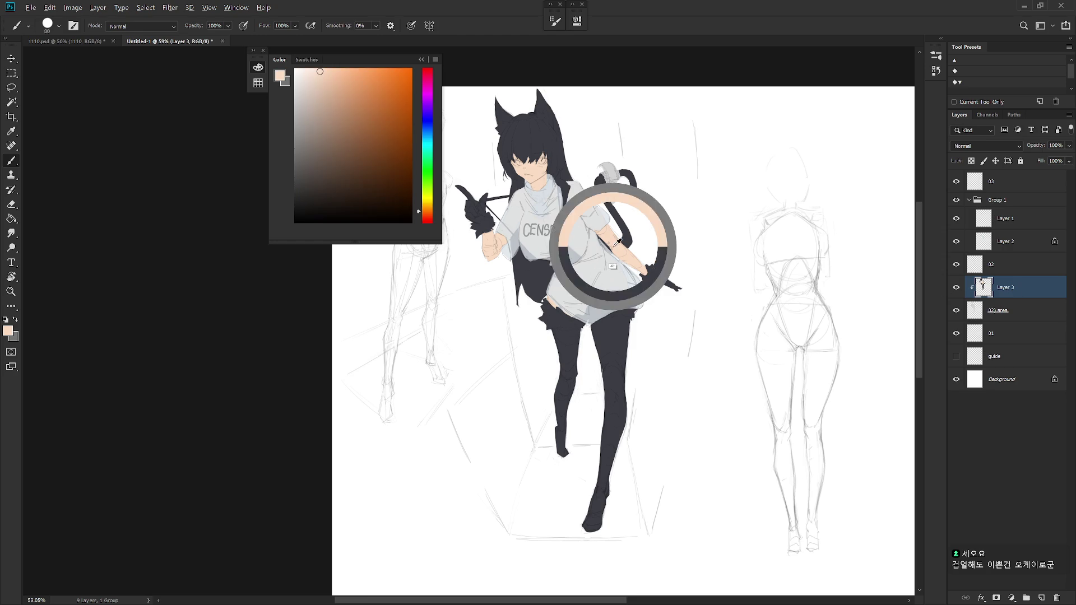
right_click(626, 267)
scroll(710, 530, "down", 2)
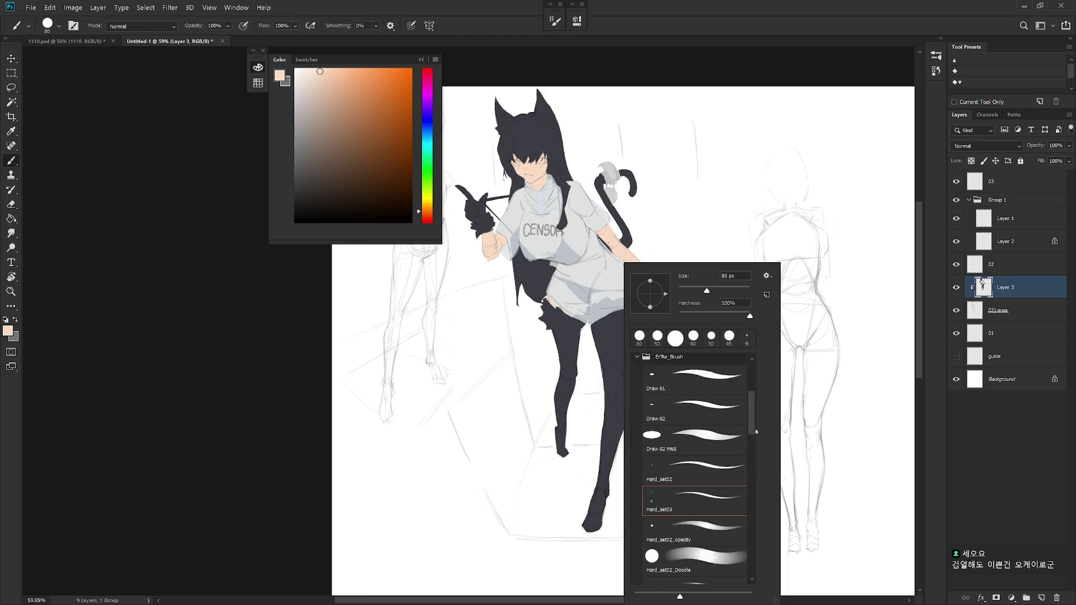
scroll(709, 521, "down", 2)
scroll(706, 508, "down", 2)
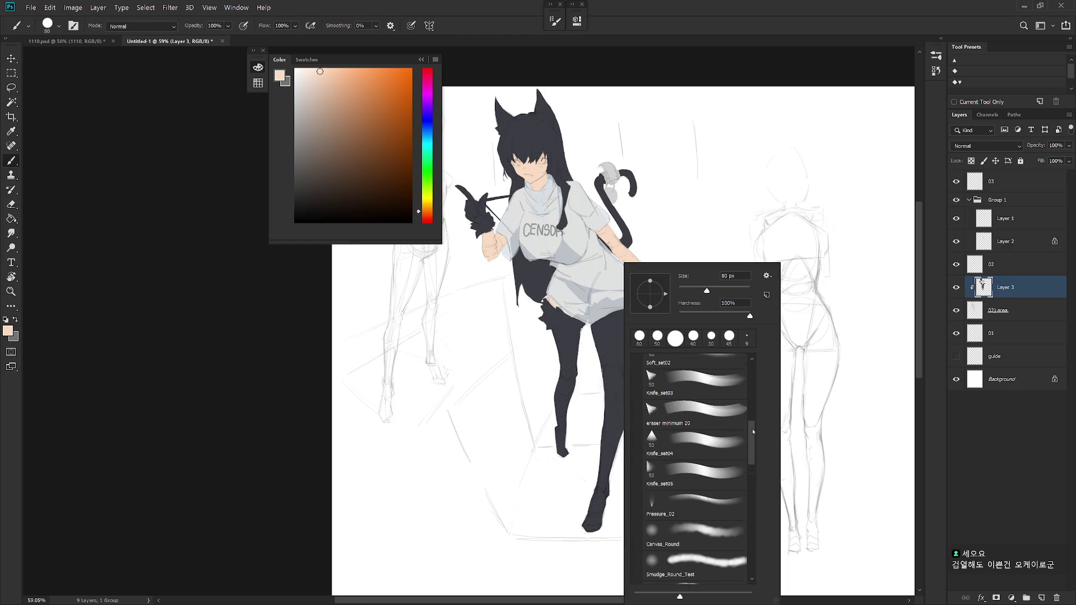
scroll(706, 503, "up", 2)
left_click(693, 429)
key("Return")
key("bracketright")
key("bracketright")
key("bracketright")
Paint soft skin-toned highlights down the right thigh and shin so the stocking looks sheer.
mouse_move(609, 323)
left_mouse_down()
mouse_move(610, 369)
mouse_move(611, 320)
left_mouse_up()
key("bracketleft")
key("bracketleft")
key("bracketleft")
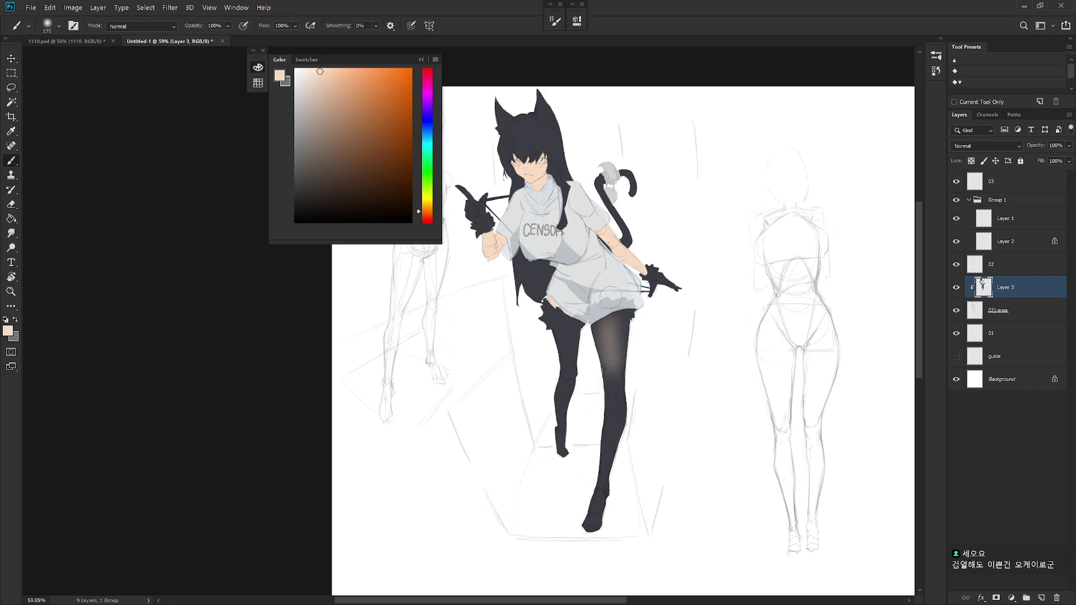
key("ctrl+z")
key("bracketright")
key("bracketright")
key("bracketright")
mouse_move(608, 326)
left_mouse_down()
mouse_move(614, 386)
mouse_move(620, 359)
mouse_move(612, 429)
left_mouse_up()
key("bracketleft")
key("bracketleft")
key("bracketleft")
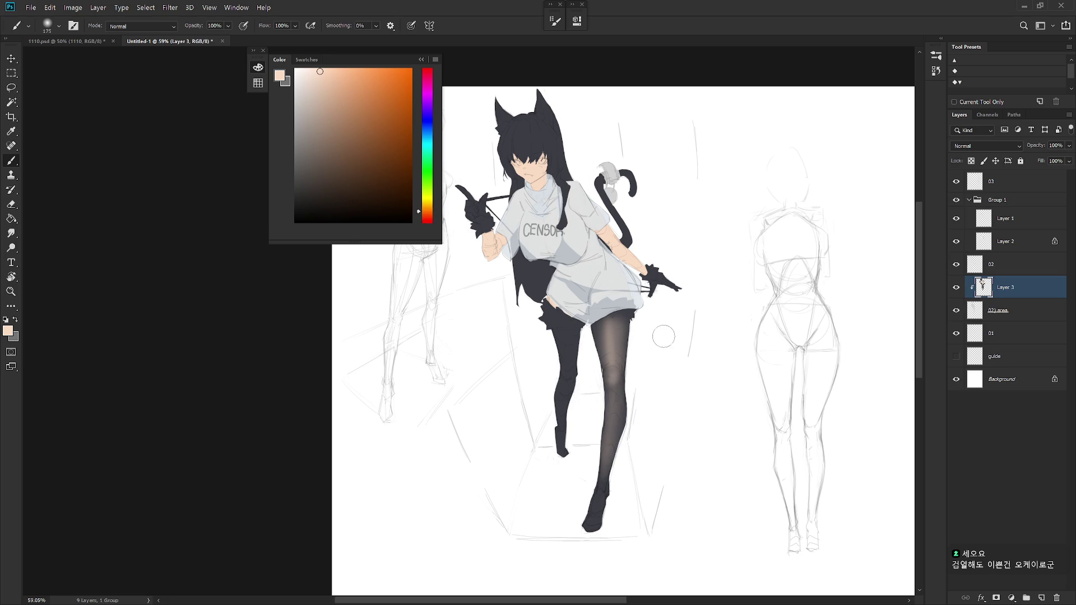
key("ctrl+z")
left_click_drag(616, 383, 606, 469)
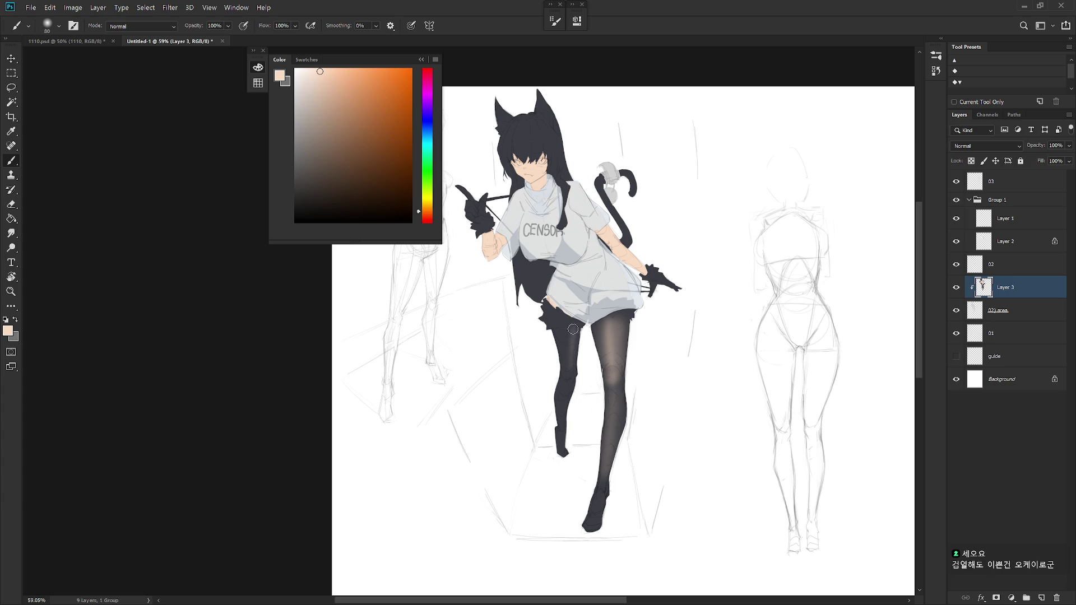
Darken the upper thigh and outer edge of the left leg with a larger brush.
key("bracketright")
key("bracketright")
key("bracketright")
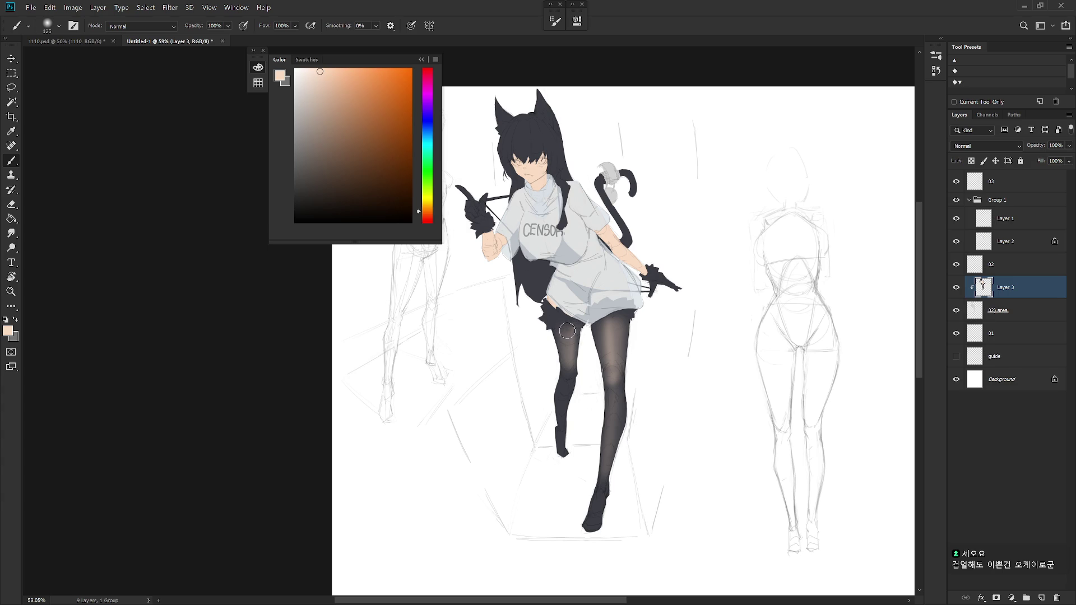
left_click_drag(565, 365, 564, 323)
key("bracketleft")
key("bracketleft")
key("bracketleft")
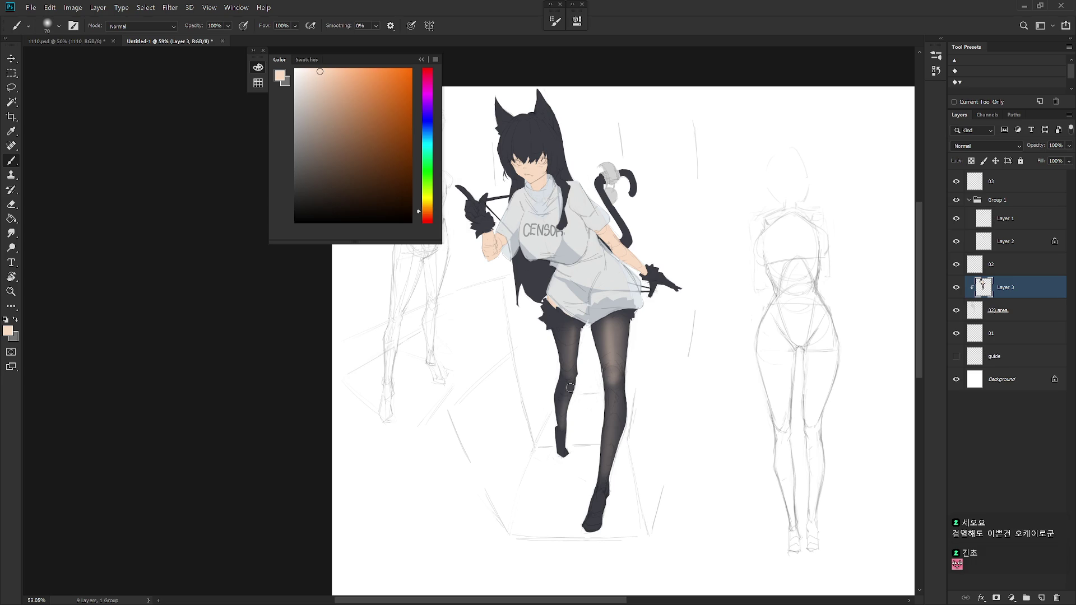
left_click_drag(570, 369, 565, 427)
left_click_drag(570, 386, 565, 424)
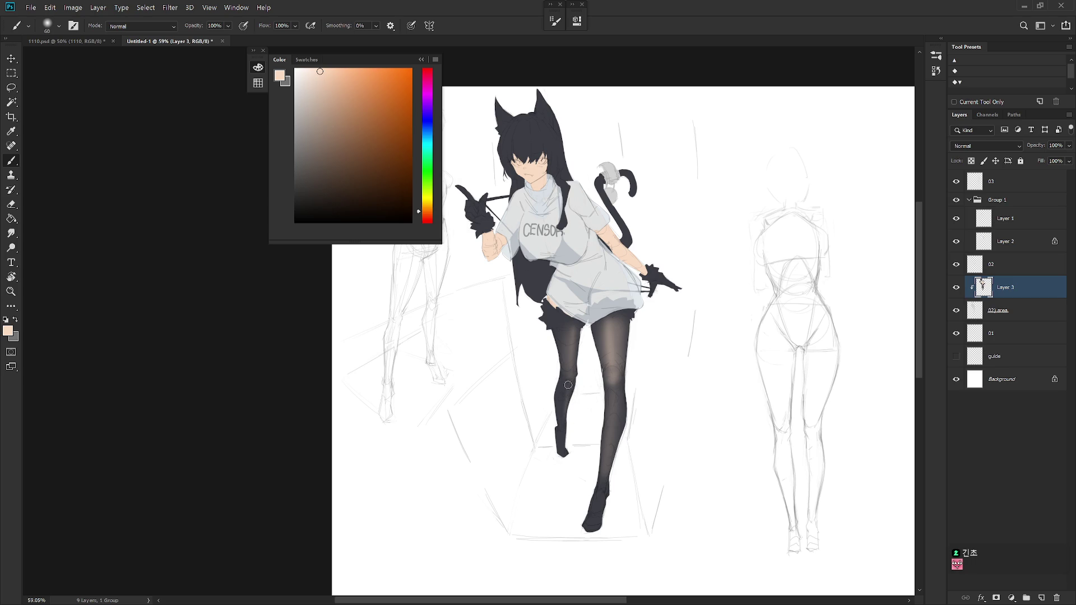
scroll(628, 361, "down", 2)
scroll(626, 390, "down", 2)
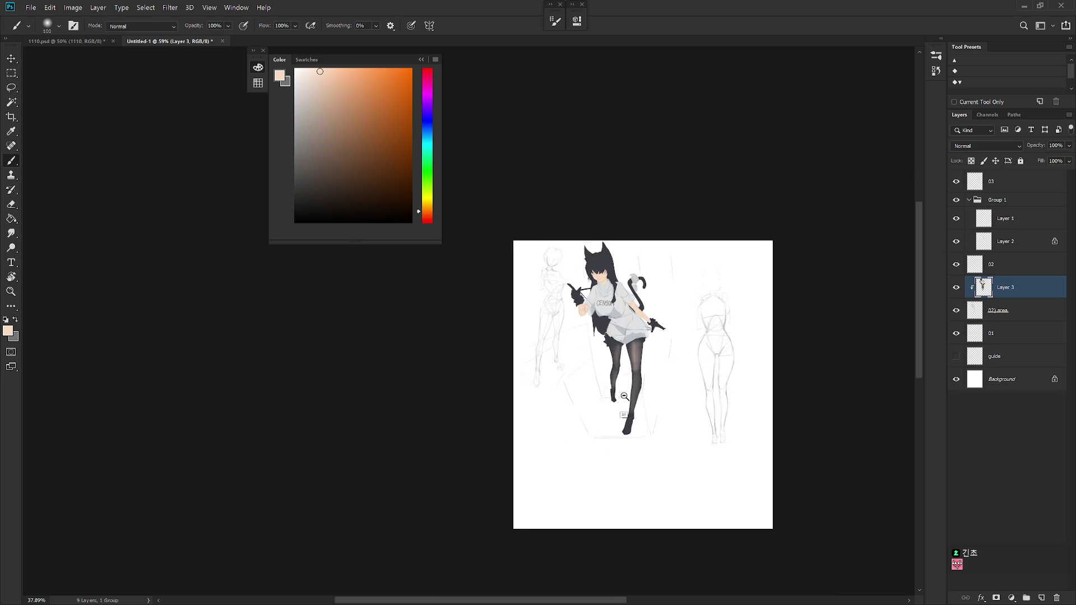
scroll(664, 378, "up", 1)
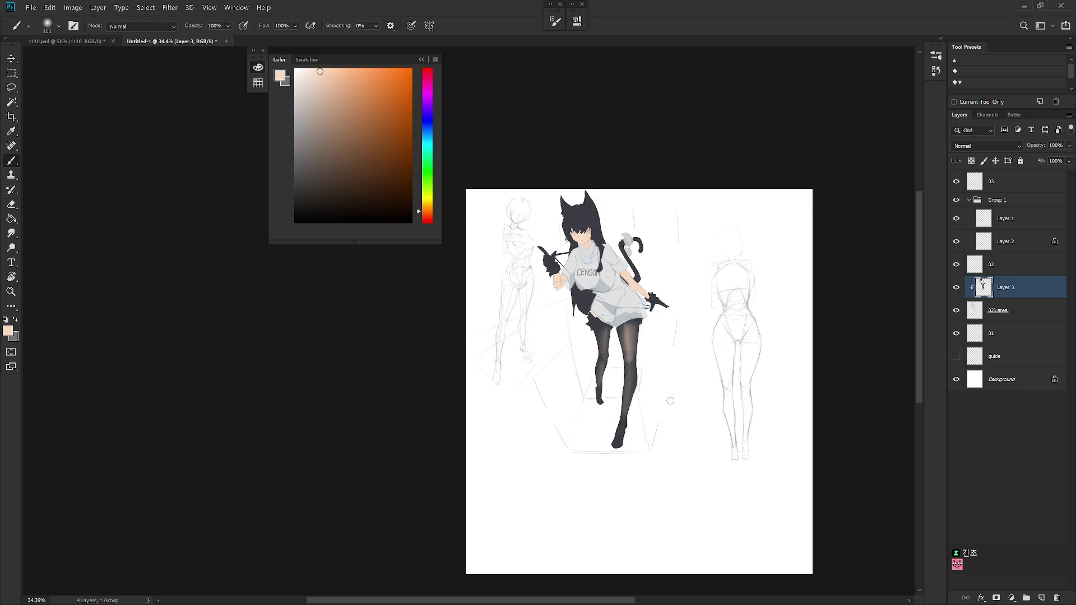
scroll(670, 398, "up", 1)
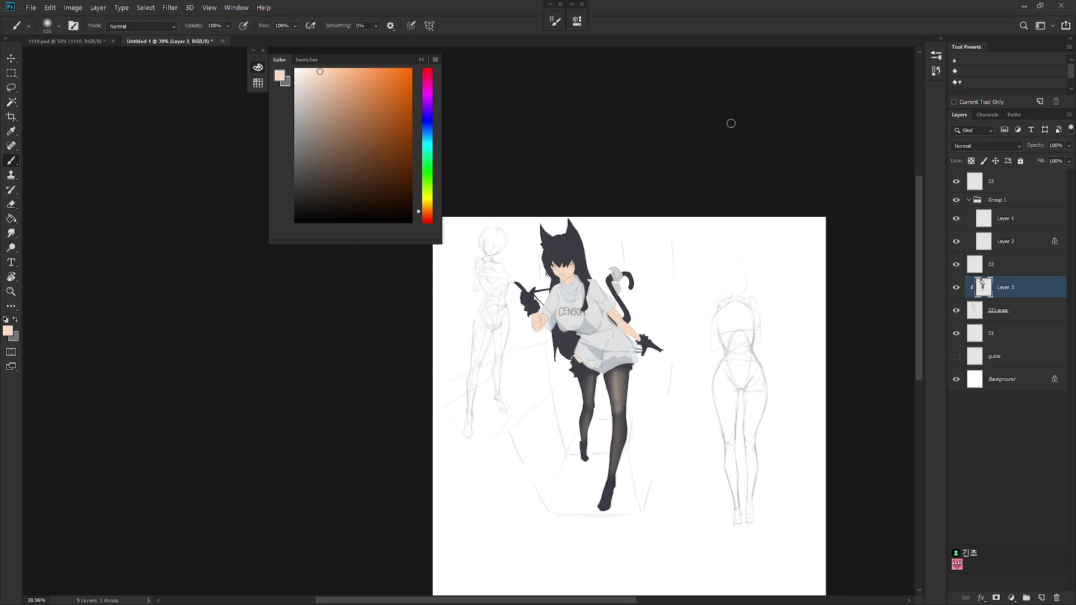
scroll(598, 382, "up", 8)
Sample the dark blue-grey and frame the head and torso to start the eyes.
left_click(643, 315, "alt")
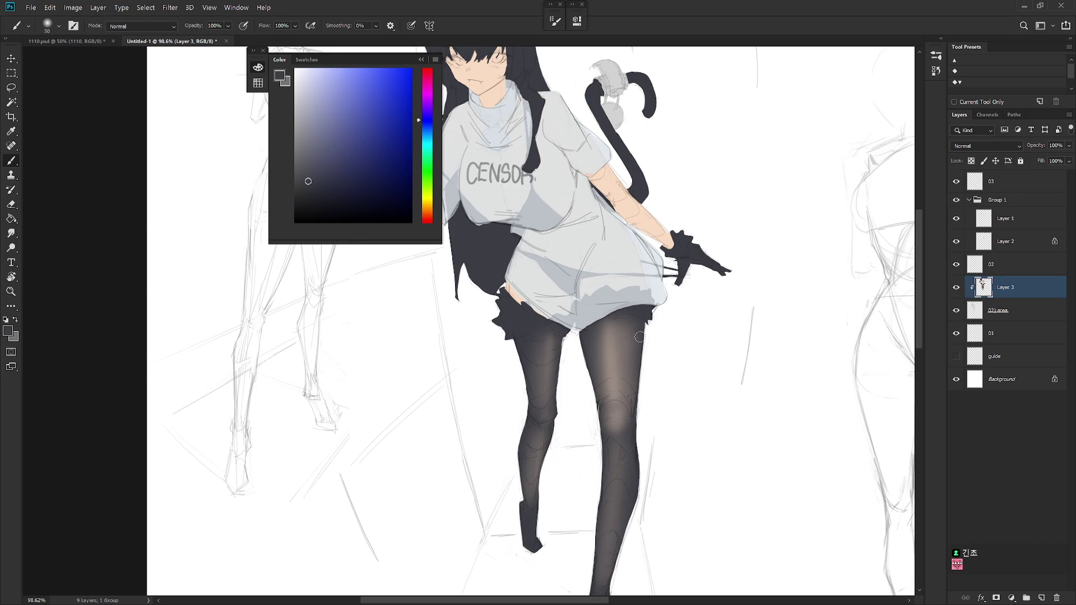
key("bracketright")
key("bracketright")
scroll(640, 451, "down", 2)
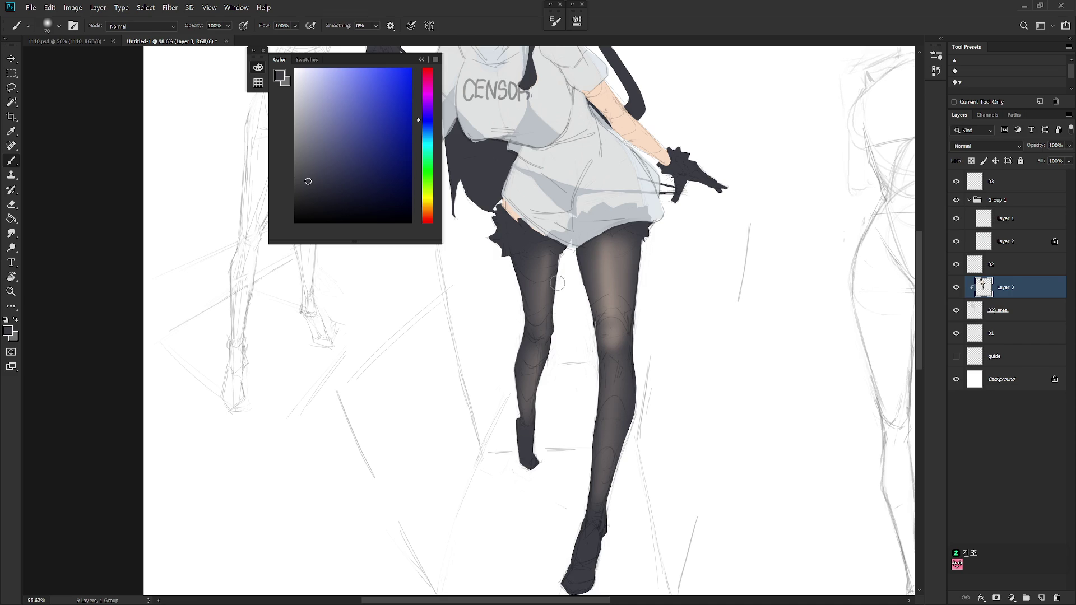
scroll(625, 260, "down", 5)
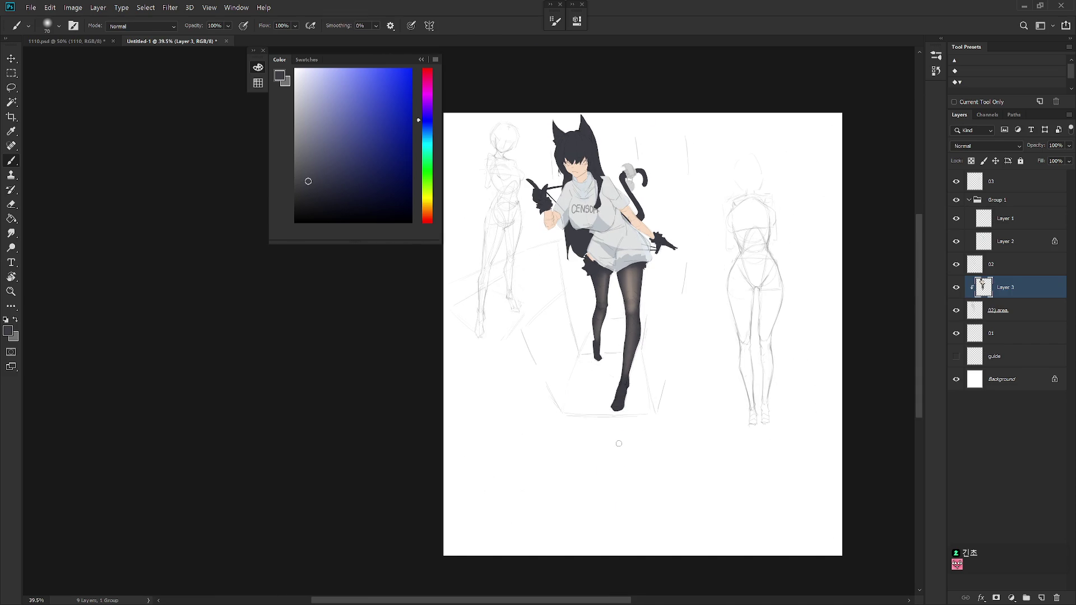
scroll(618, 336, "up", 2)
scroll(622, 252, "up", 3)
scroll(626, 218, "up", 3)
left_click_drag(608, 173, 628, 213)
left_click(616, 192, "alt")
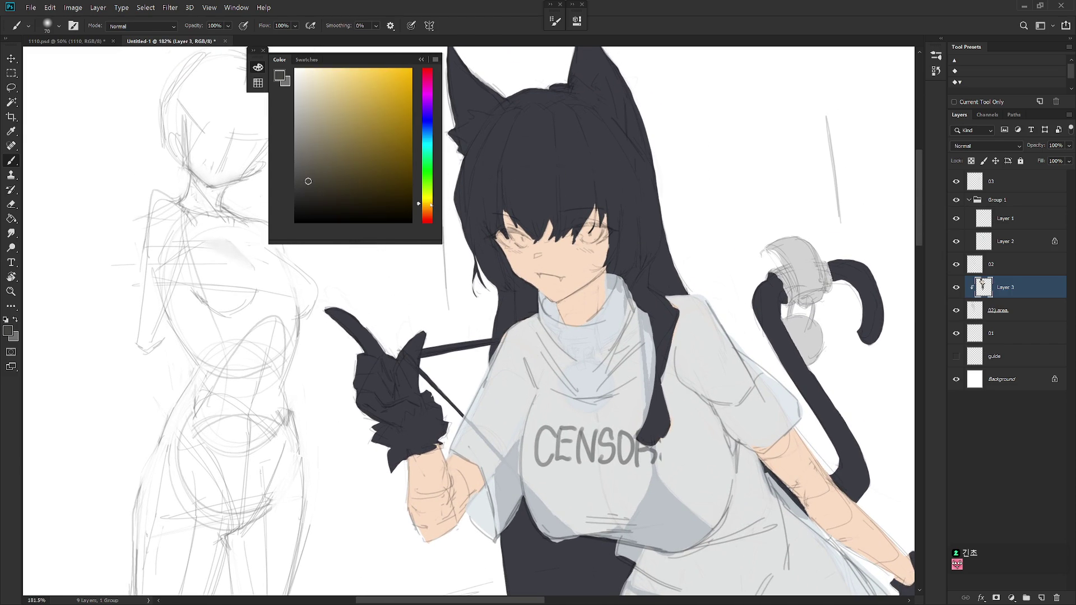
Lasso both eyes and fill them with a bright golden yellow, then deselect.
left_click(427, 205)
left_click_drag(397, 143, 366, 69)
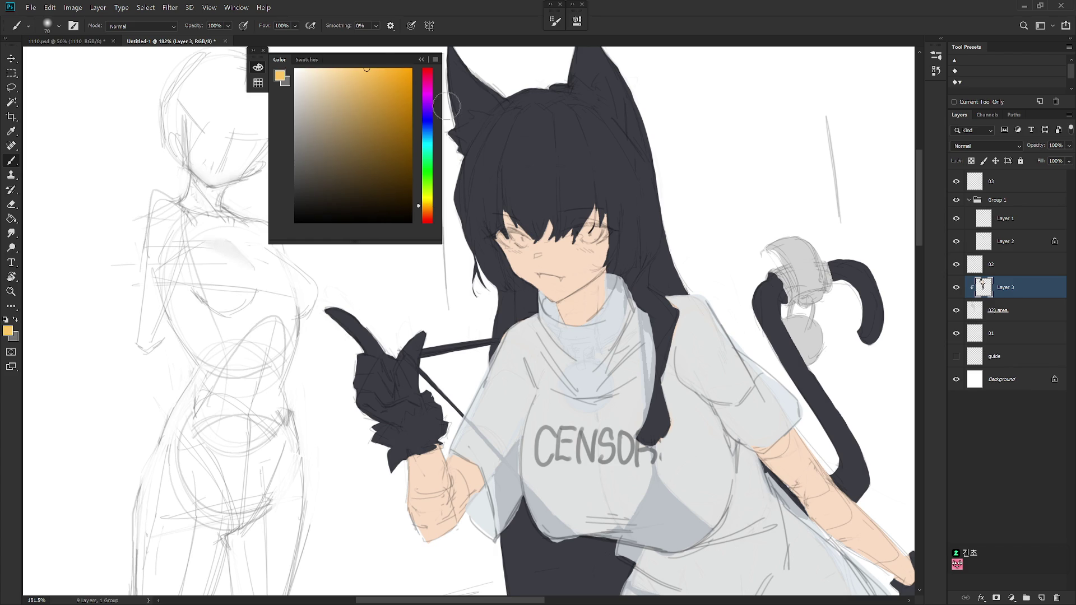
key("l")
mouse_move(586, 245)
left_mouse_down()
mouse_move(600, 232)
mouse_move(592, 238)
left_mouse_up()
key("shift")
mouse_move(531, 251)
left_mouse_down()
mouse_move(518, 239)
mouse_move(537, 249)
left_mouse_up()
key("alt+BackSpace")
key("ctrl+d")
scroll(630, 401, "down", 3)
scroll(560, 272, "up", 3)
Select along both eyelids and sample the dark hair colour for the brush.
left_click_drag(572, 307, 596, 310)
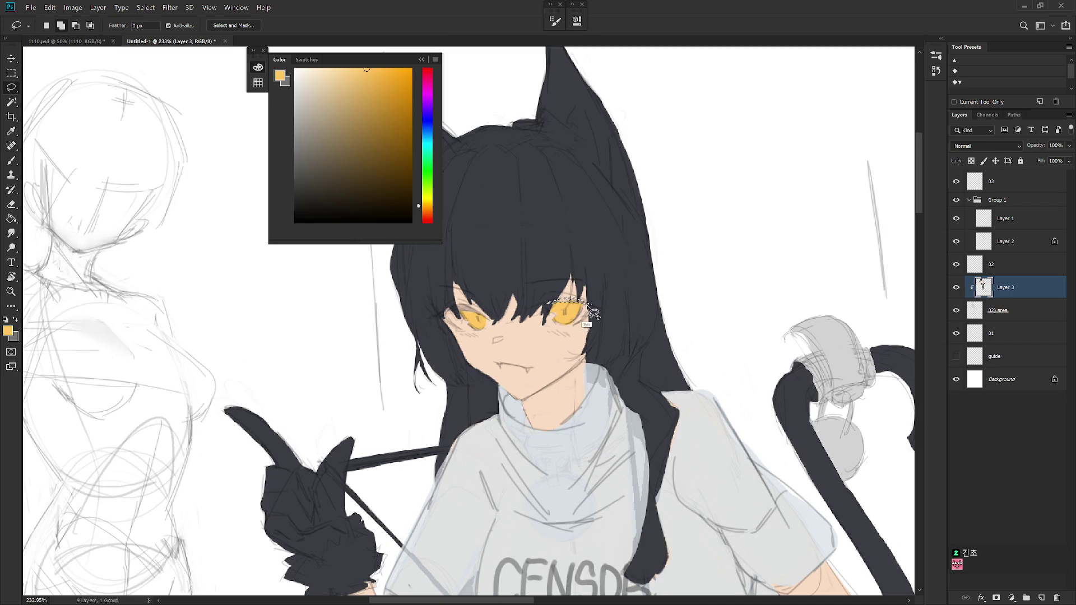
left_click_drag(481, 305, 482, 317)
left_click_drag(482, 318, 468, 321)
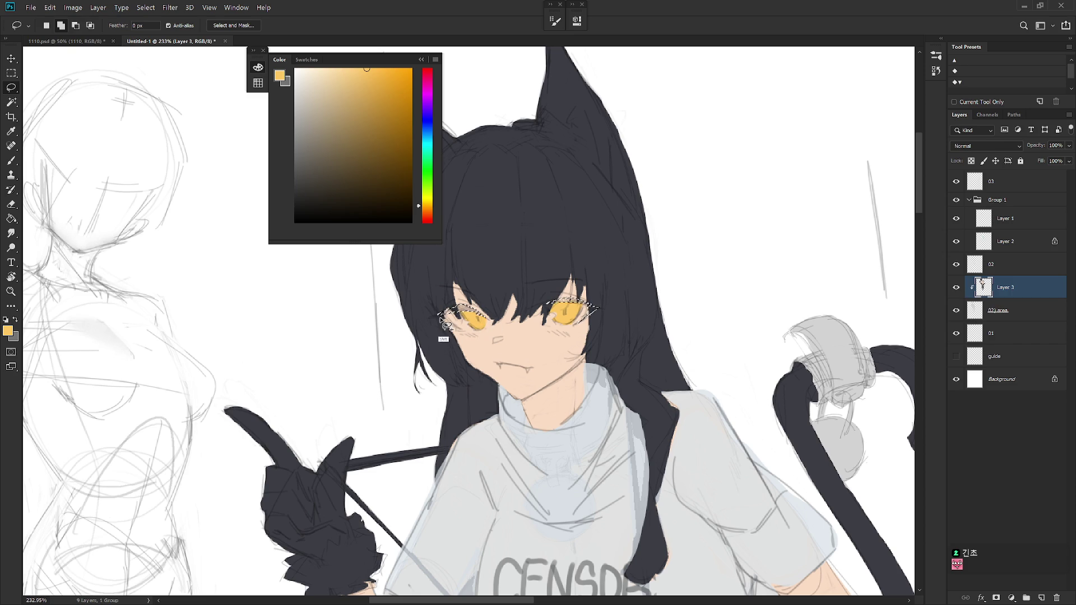
key("b")
left_click(544, 252, "alt")
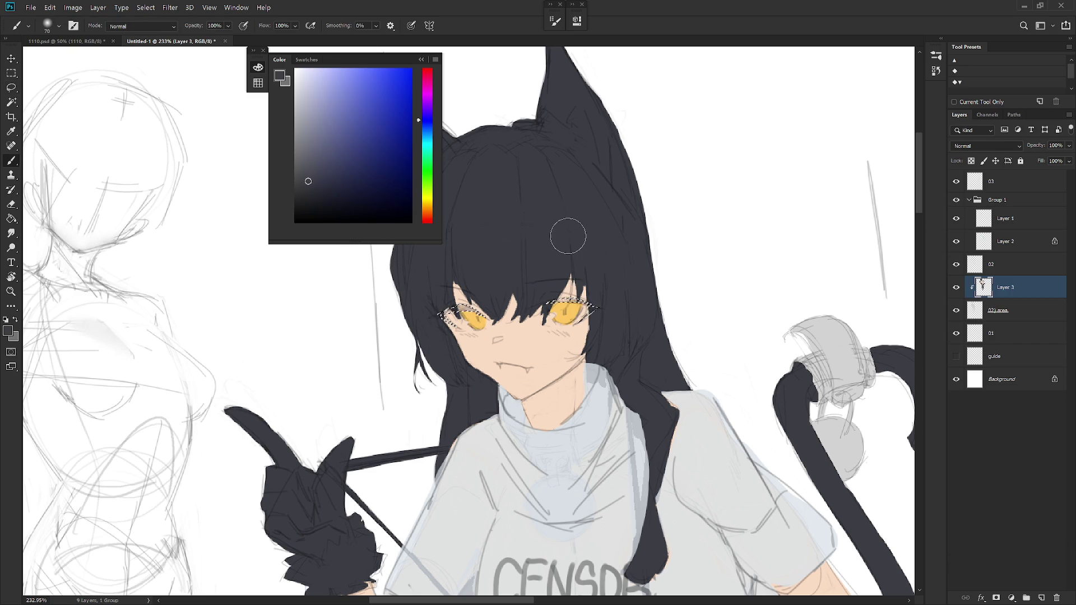
scroll(569, 233, "down", 5)
scroll(681, 383, "up", 1)
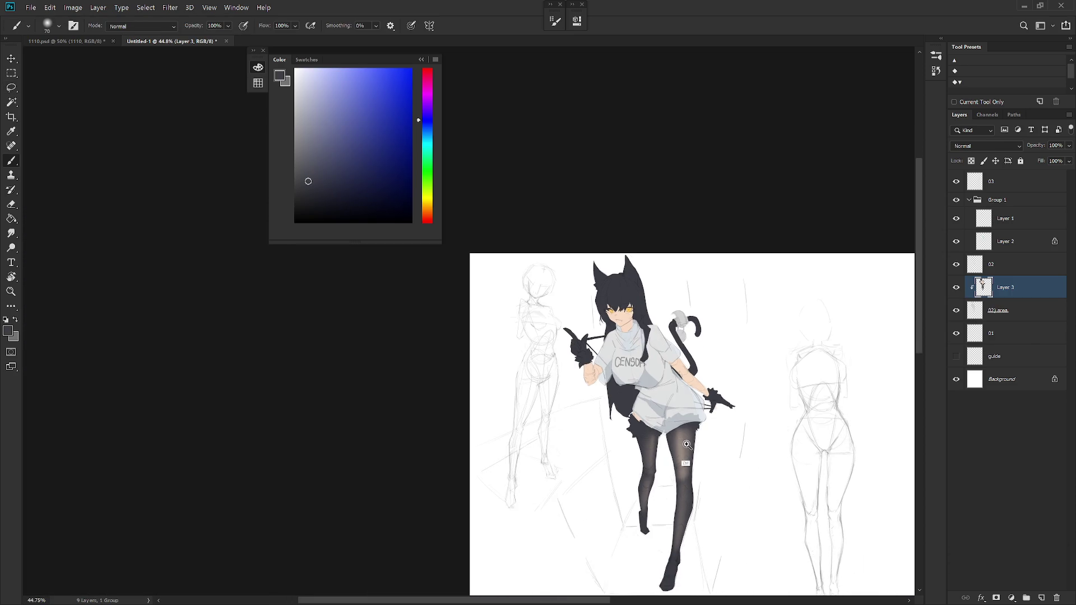
scroll(682, 384, "up", 1)
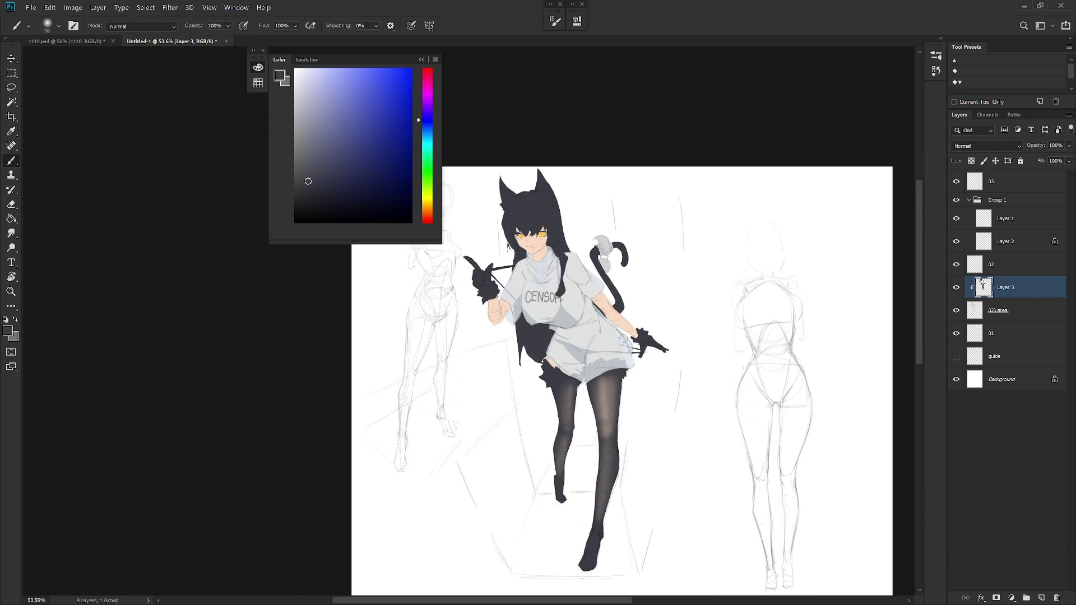
scroll(550, 222, "up", 4)
Paint the irises over with a pale cyan-blue tint from the Color panel hue slider.
key("w")
key("shift")
key("b")
scroll(536, 263, "up", 1)
left_click(532, 265, "alt")
left_click_drag(421, 130, 433, 126)
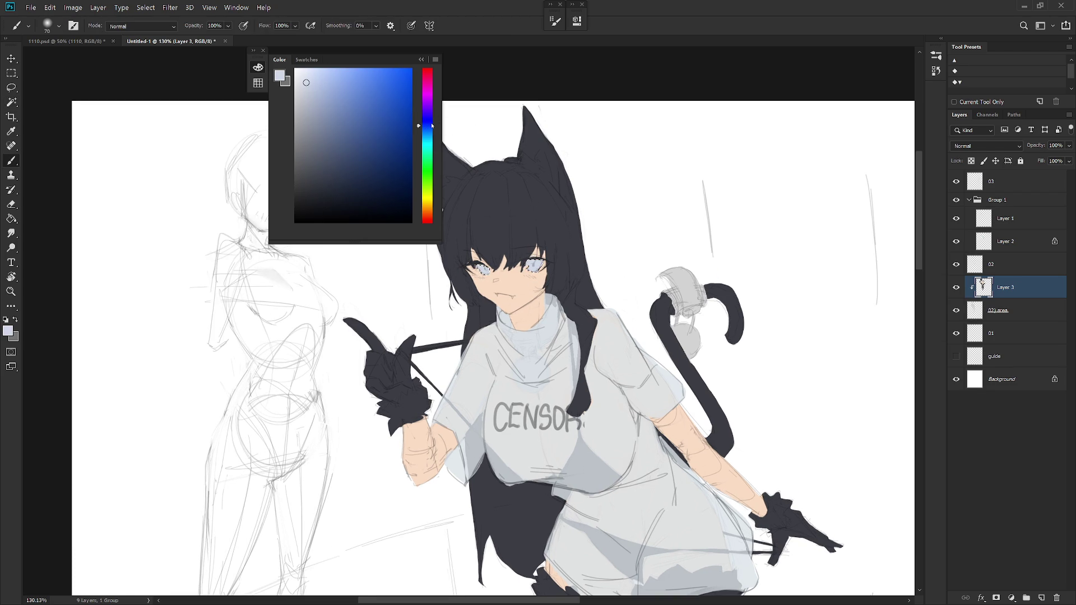
scroll(622, 312, "down", 4)
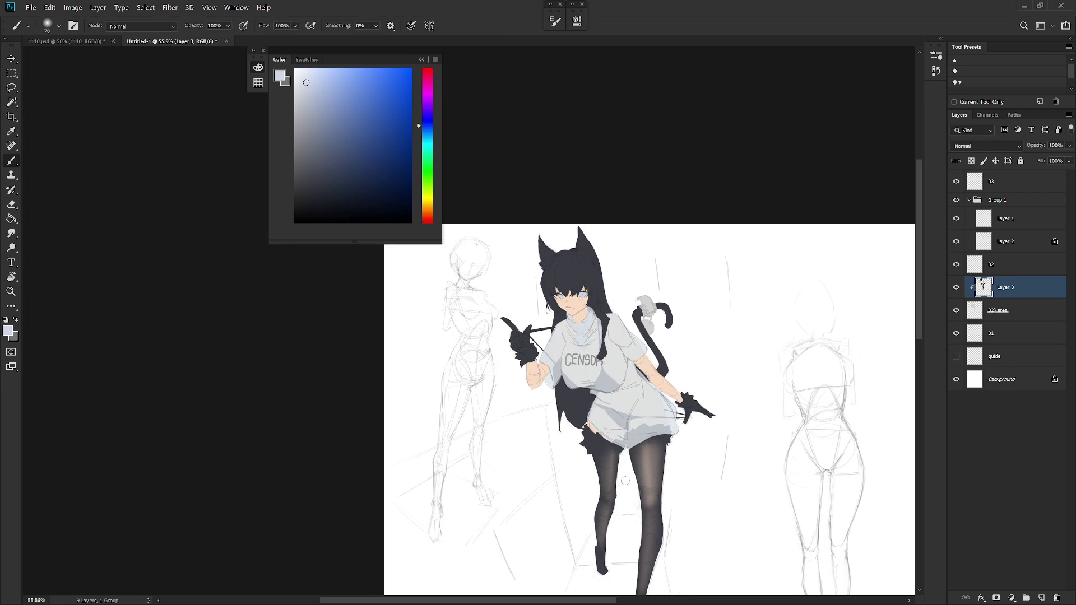
scroll(670, 495, "down", 2)
scroll(668, 471, "down", 3)
scroll(671, 369, "up", 2)
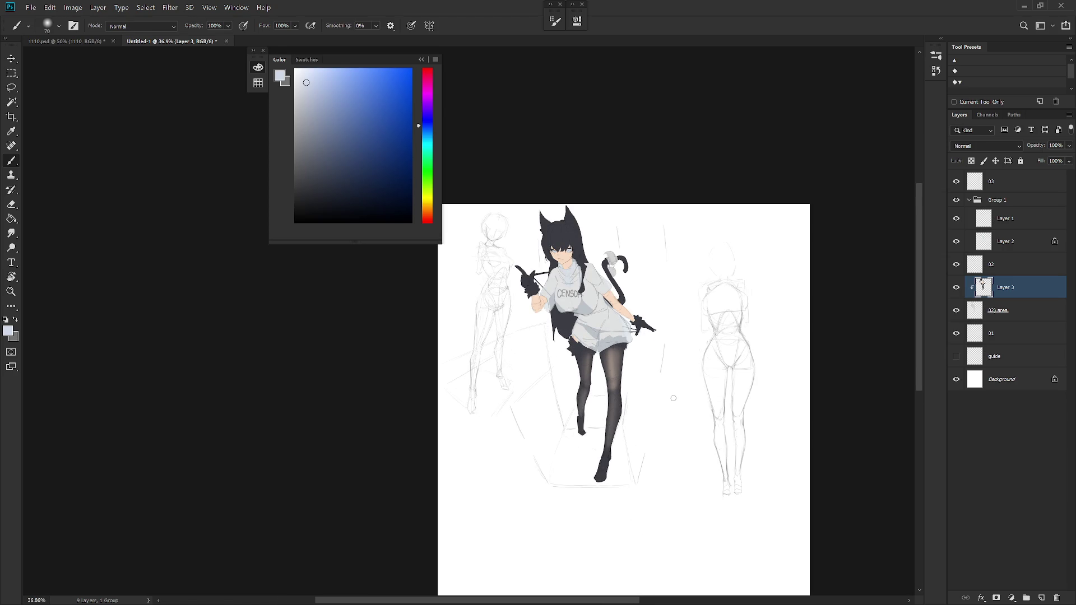
scroll(607, 271, "up", 2)
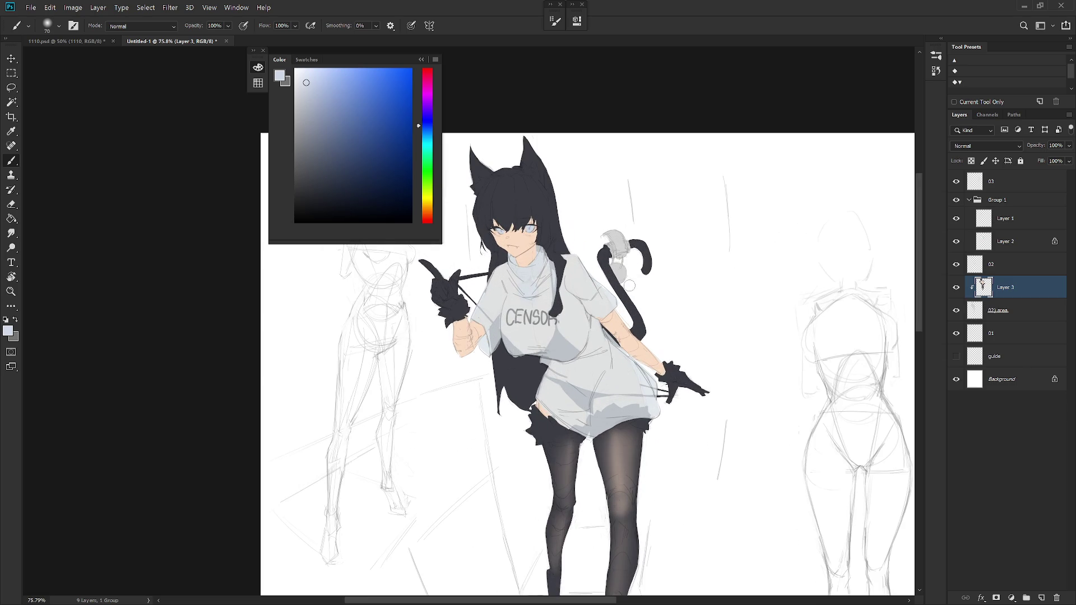
scroll(755, 516, "down", 1)
scroll(755, 517, "down", 1)
scroll(777, 379, "down", 1)
left_click_drag(777, 379, 767, 374)
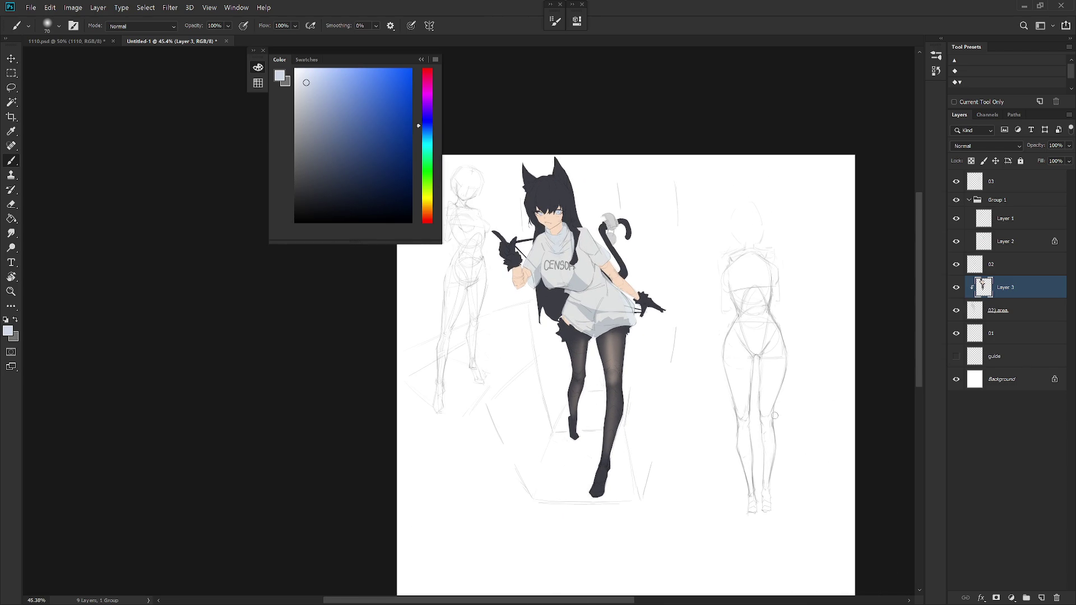
Collapse Group 1 and rename it censor, toggling Layer 3's visibility to check it.
left_click(770, 414, "alt")
left_click(970, 201)
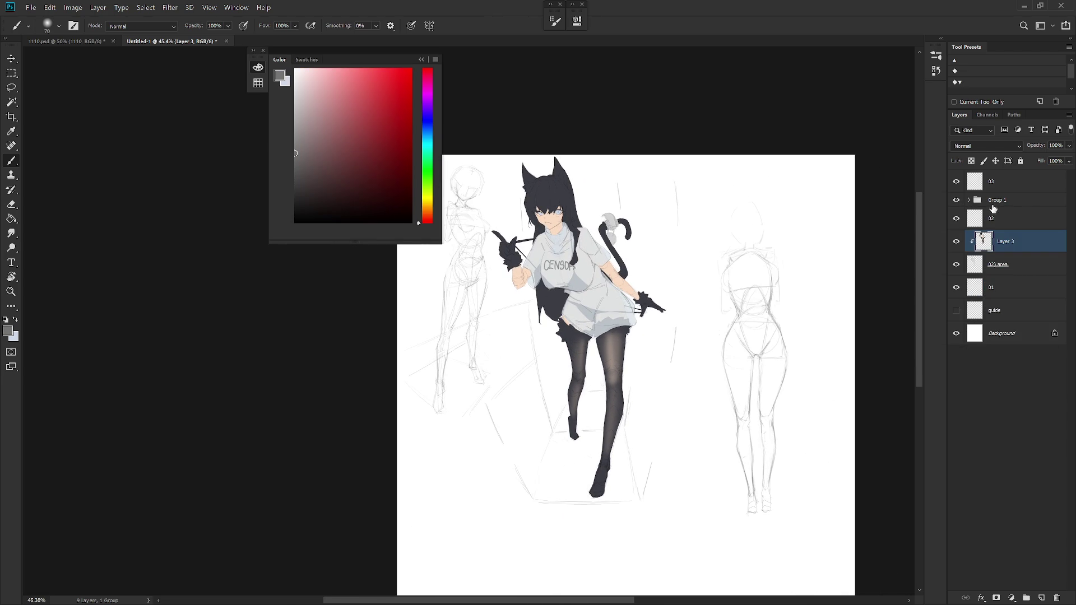
double_click(1004, 199)
type("censor")
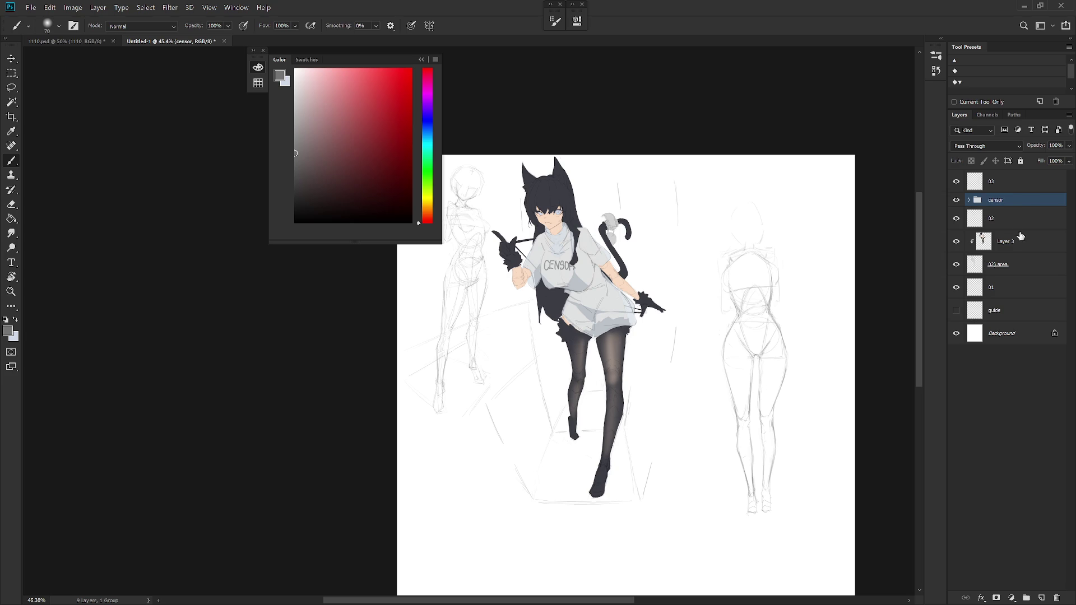
left_click(1011, 244)
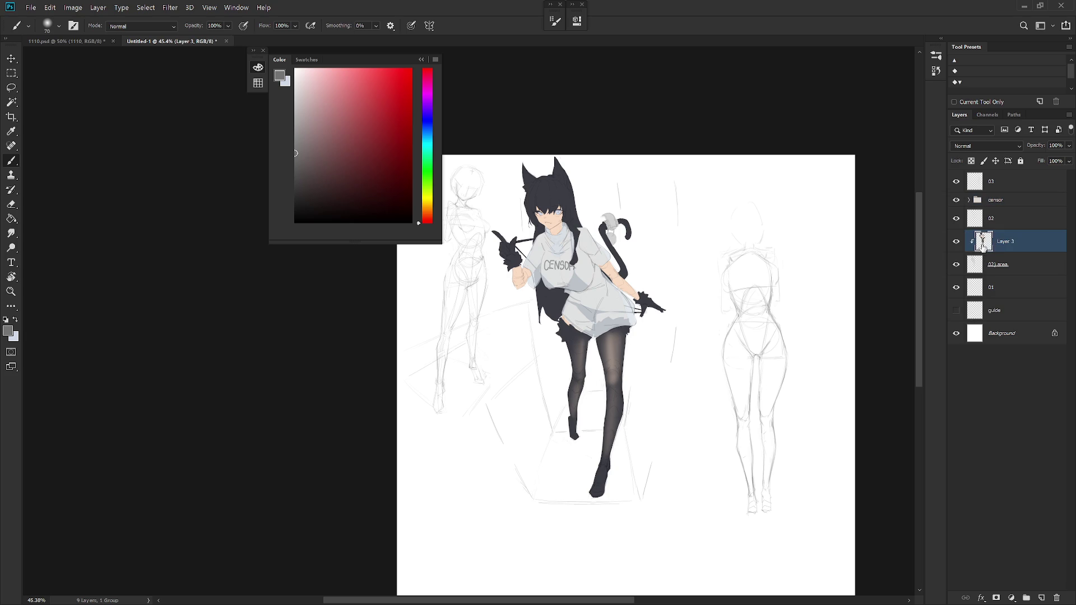
left_click(956, 242)
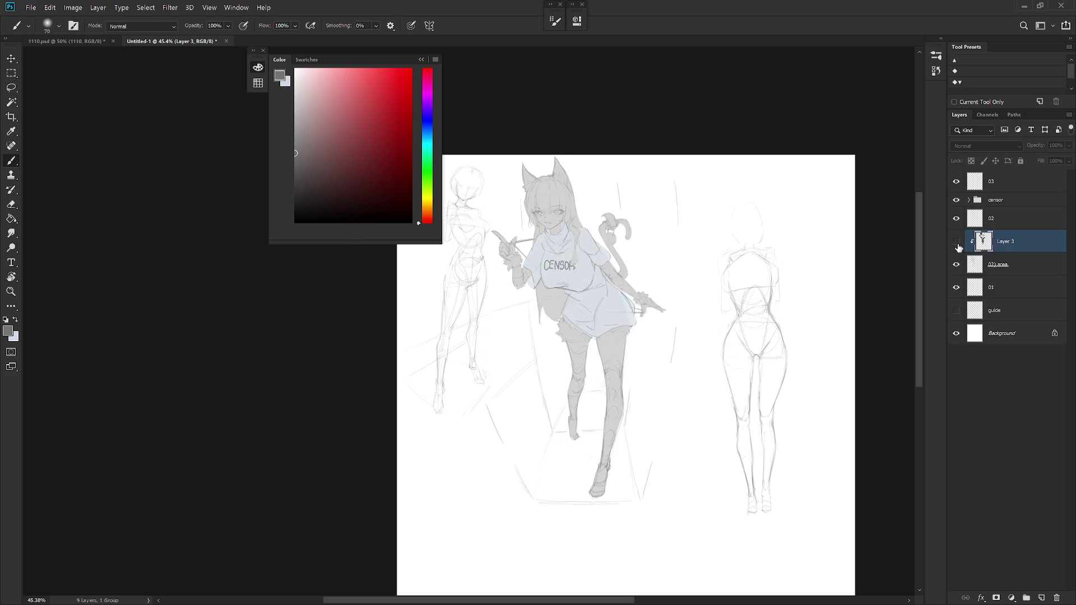
left_click(956, 242)
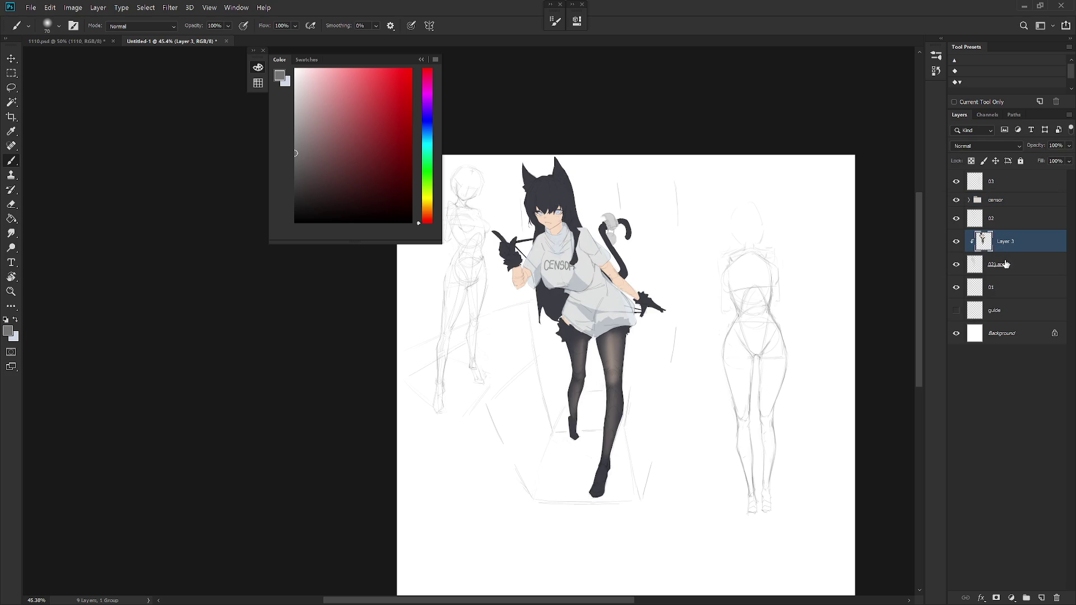
Rename Layer 3 to 02) clr.
double_click(1006, 244)
type("02)")
type("color")
key("Return")
double_click(1006, 241)
type("02) cr")
key("Return")
double_click(1005, 241)
type("l")
key("Return")
Make the 02) area layer active and set the background colour to near-black.
left_click(1029, 269)
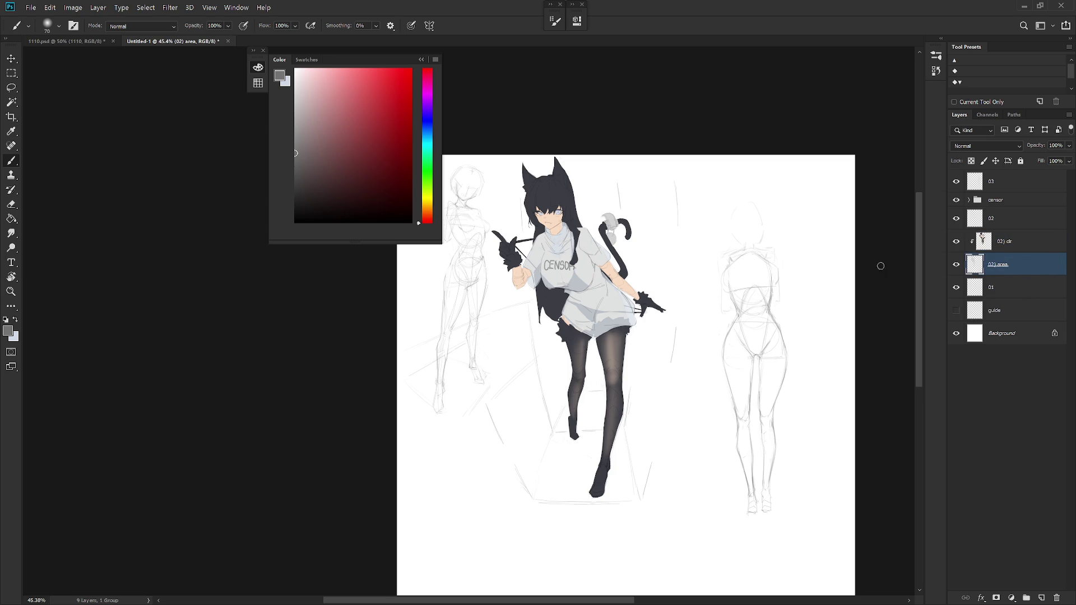
scroll(597, 304, "up", 1)
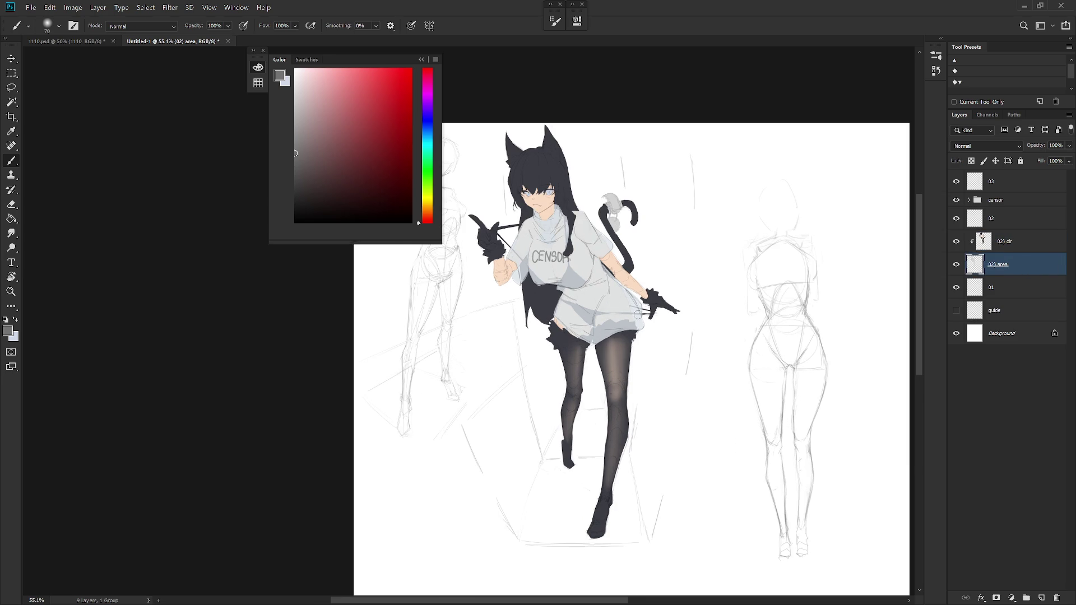
key("x")
left_click(214, 356, "alt")
key("x")
scroll(660, 364, "up", 1)
scroll(605, 298, "up", 1)
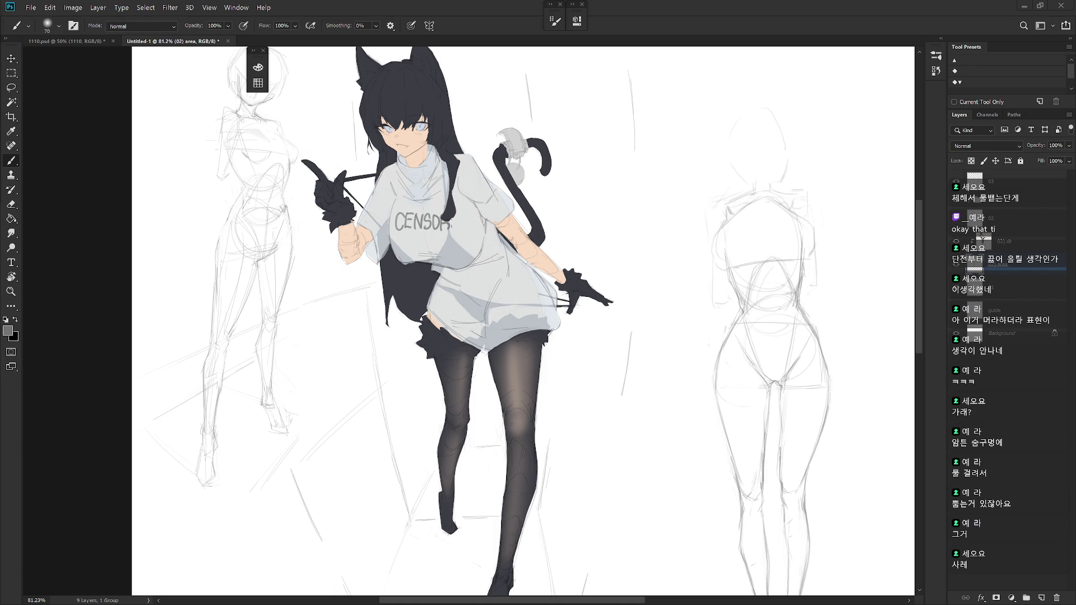
Create a new empty Layer 3 and choose a Draw brush from the Er'Re_Brush set.
key("ctrl+shift+n")
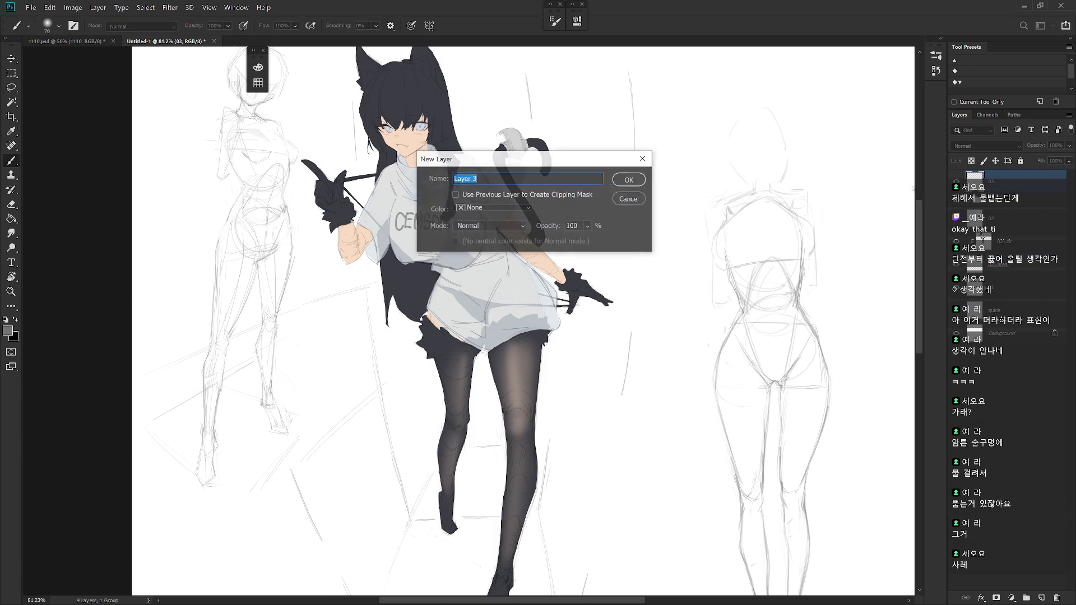
key("Return")
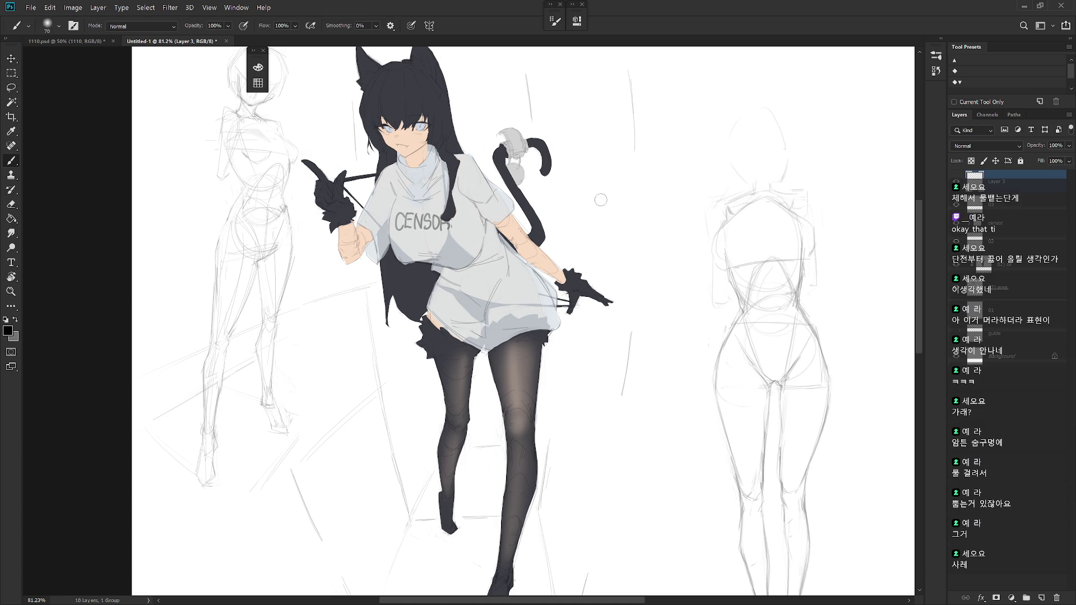
right_click(619, 201)
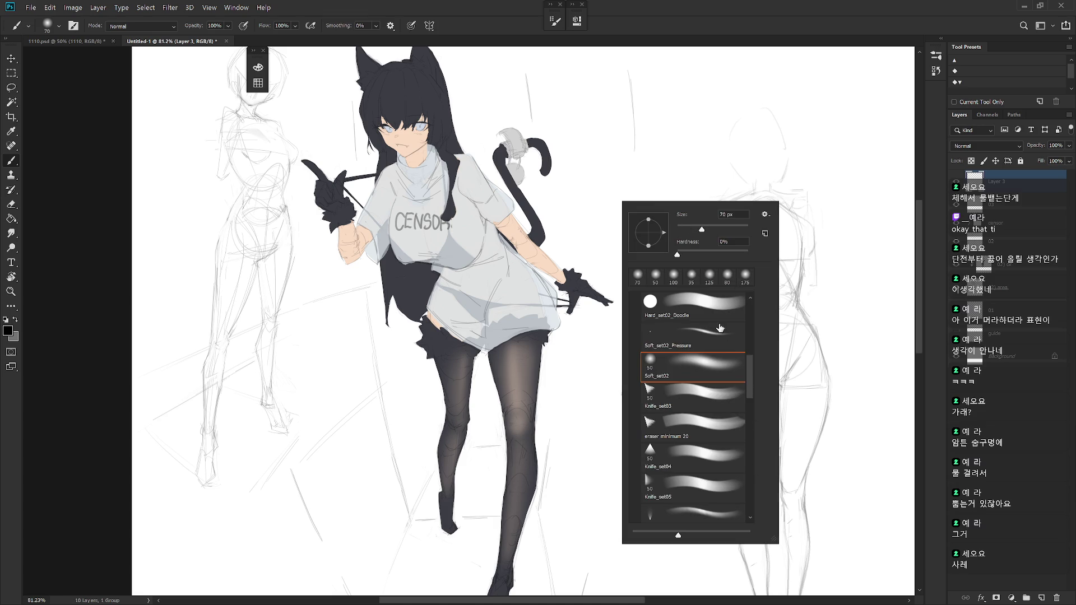
scroll(740, 370, "up", 5)
left_click(741, 365)
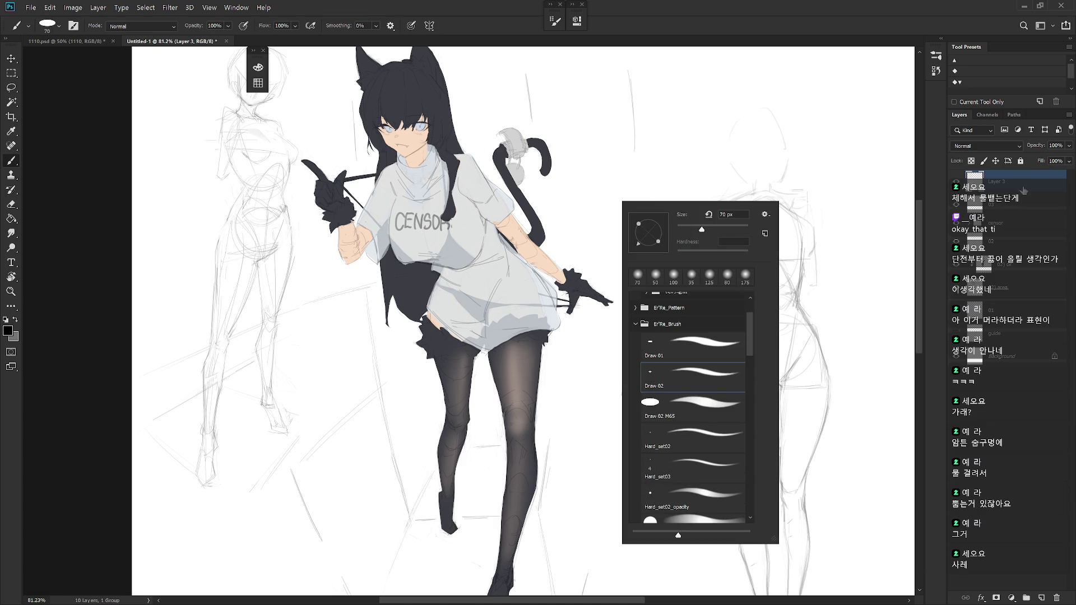
Hand-letter "BBB." in black on the canvas to the right of the character.
key("Return")
left_click_drag(599, 195, 609, 241)
mouse_move(598, 196)
left_mouse_down()
mouse_move(600, 241)
mouse_move(637, 237)
left_mouse_up()
left_click_drag(633, 189, 634, 237)
mouse_move(673, 184)
left_mouse_down()
mouse_move(675, 232)
mouse_move(692, 218)
left_mouse_up()
left_click(703, 220)
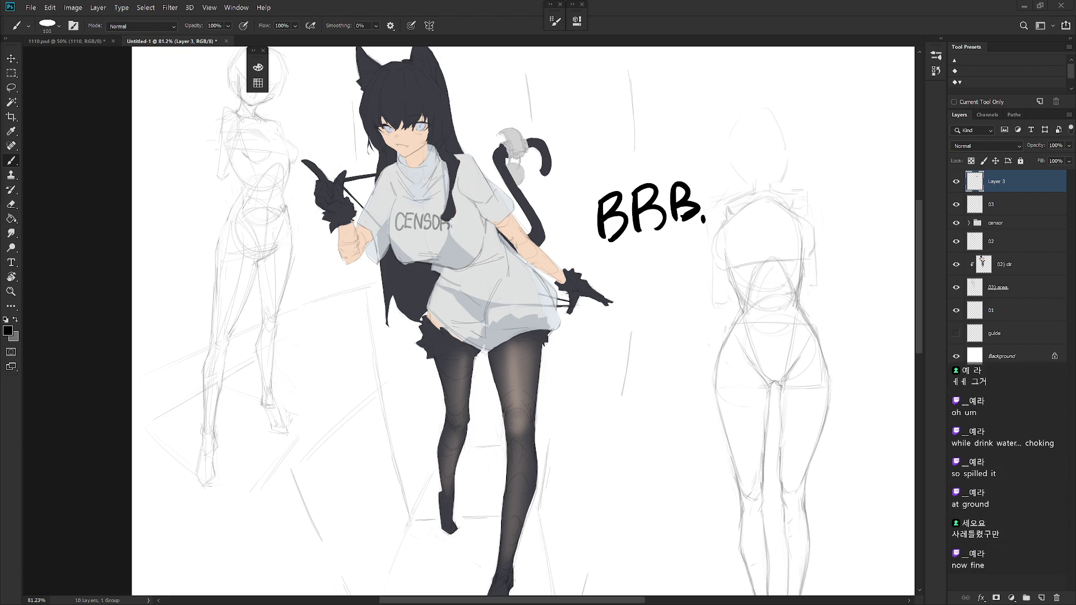
key("l")
Lasso the BBB. lettering, delete it and deselect.
left_click_drag(683, 254, 603, 270)
key("Delete")
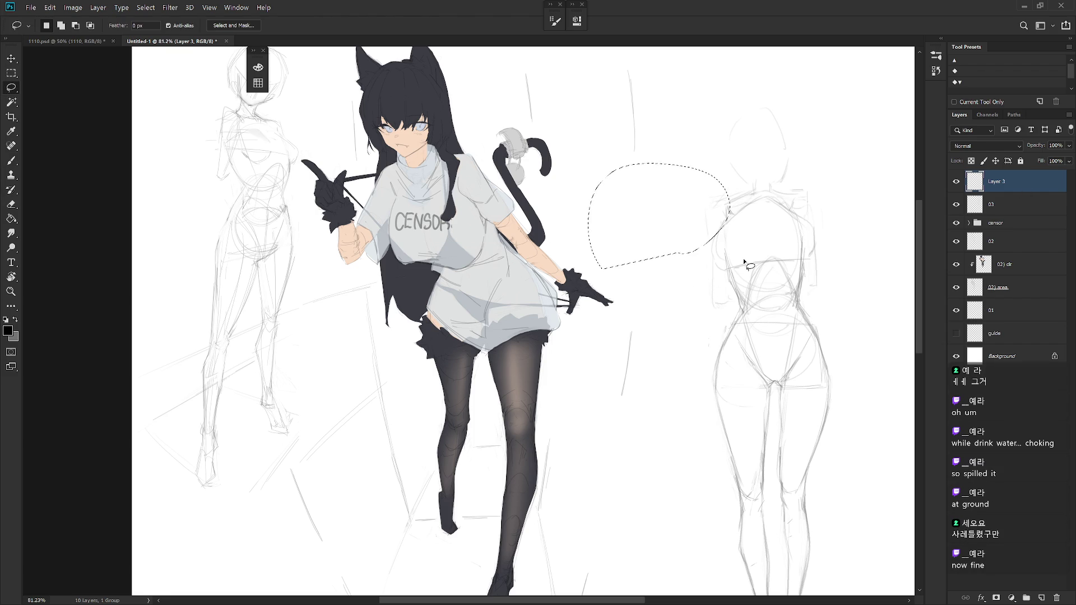
key("ctrl+d")
key("b")
scroll(744, 258, "down", 4)
Choose a 2 px Hard Round brush from the preset picker.
right_click(716, 320)
scroll(813, 467, "down", 5)
scroll(814, 466, "down", 10)
left_click(811, 545)
left_click(822, 565)
key("Return")
scroll(821, 565, "up", 2)
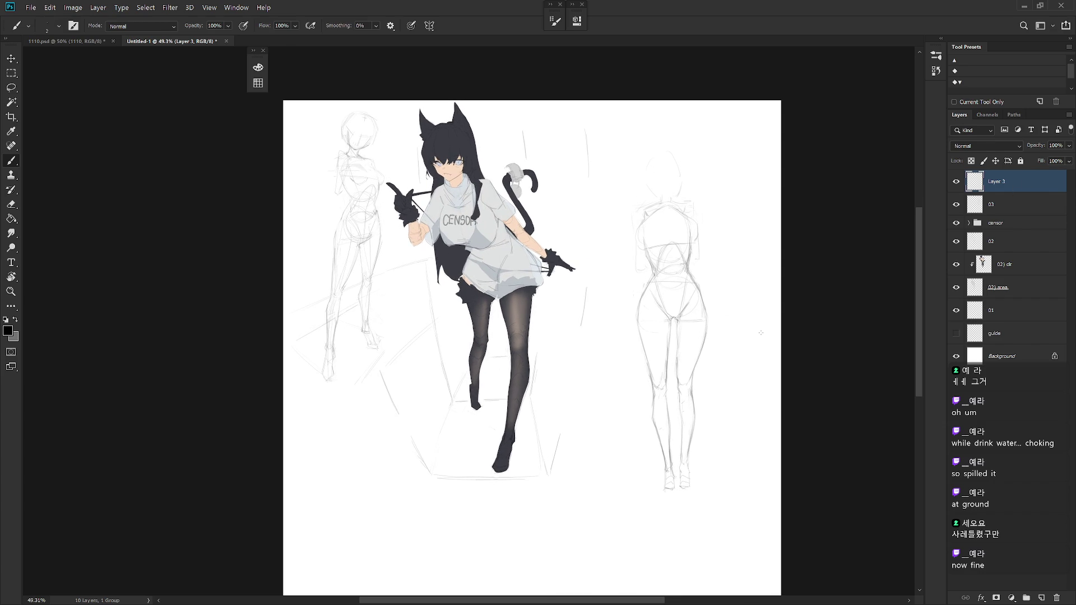
Delete layer 03 with its right-hand sketch, recreate an empty layer 03, and return to layer 01.
key("ctrl+t")
key("Return")
key("Delete")
left_click(956, 181)
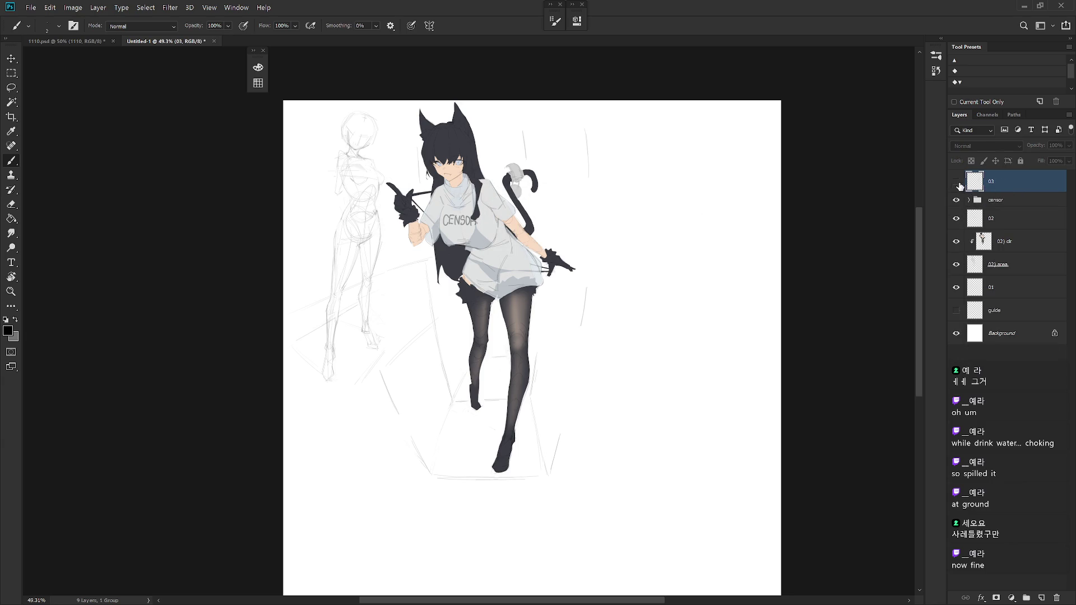
key("Delete")
mouse_move(684, 385)
left_mouse_down()
mouse_move(648, 339)
mouse_move(691, 416)
left_mouse_up()
key("ctrl+shift+n")
type("03")
key("Return")
left_click(1019, 290)
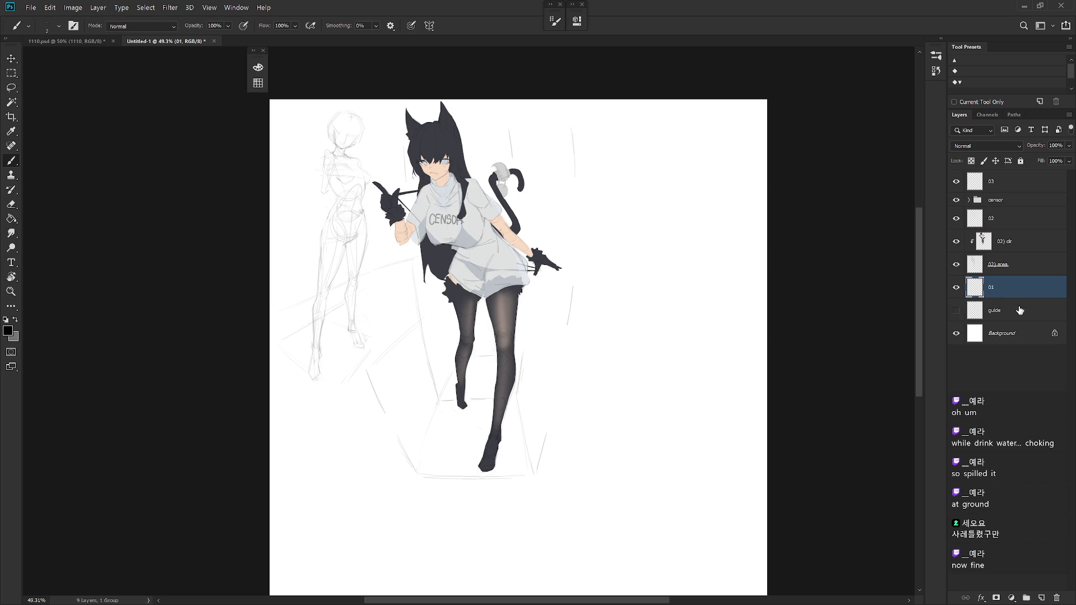
key("Delete")
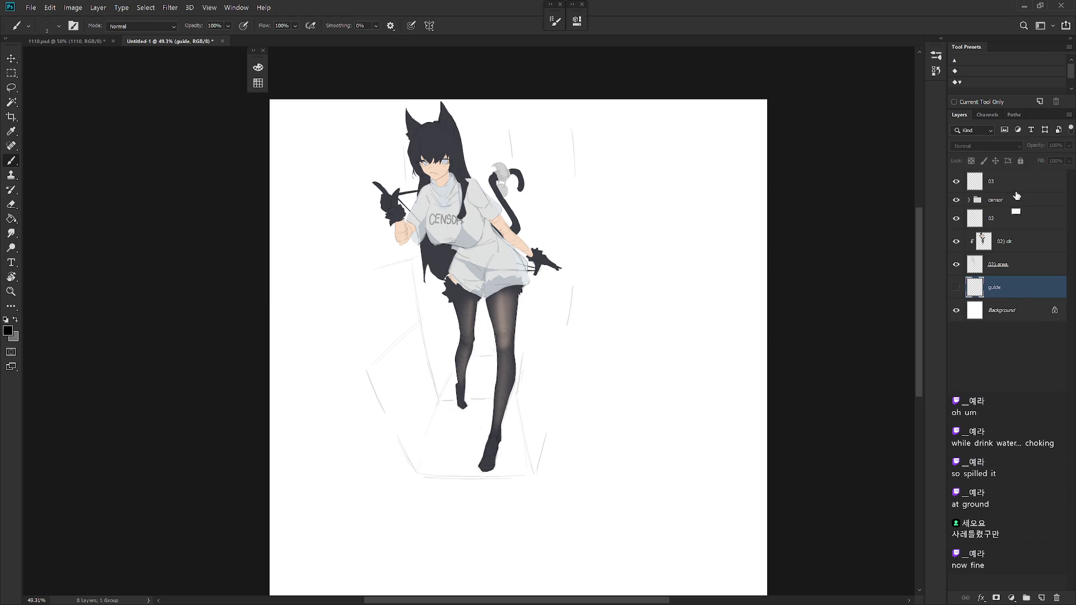
key("ctrl+z")
scroll(525, 194, "up", 5)
Lighten the head lines, then redraw the left outline of the pencil figure's head.
key("e")
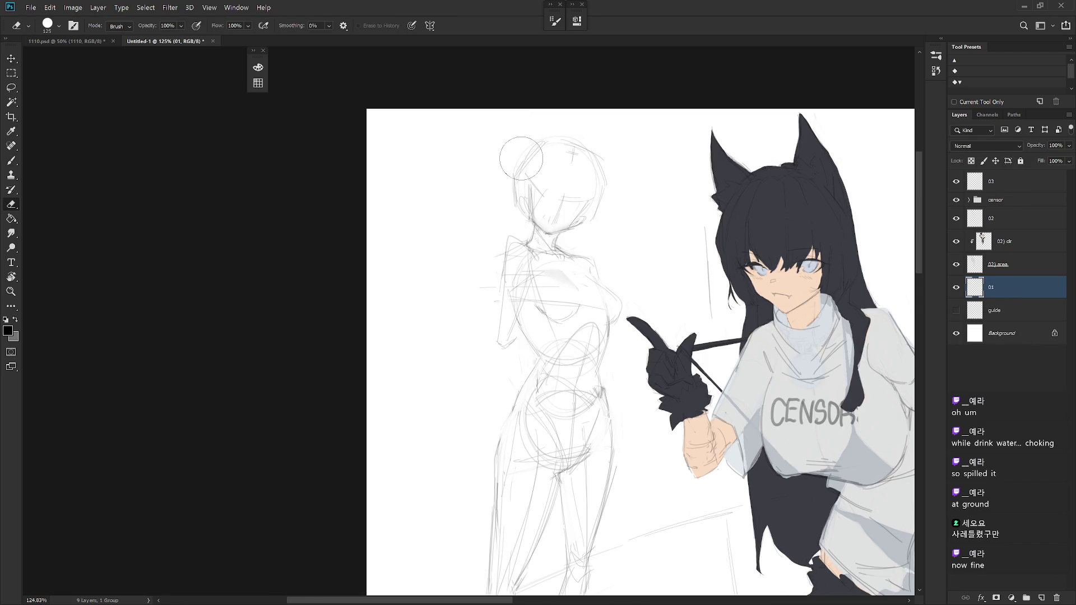
mouse_move(521, 162)
left_mouse_down()
mouse_move(570, 184)
mouse_move(518, 214)
left_mouse_up()
key("b")
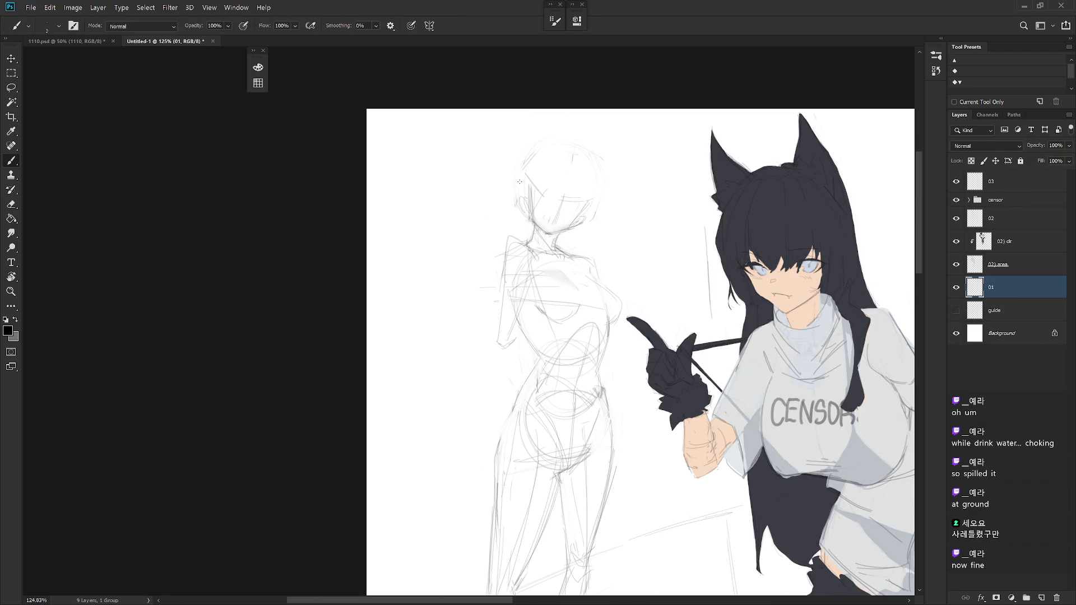
key("x")
mouse_move(519, 172)
left_mouse_down()
mouse_move(517, 208)
mouse_move(544, 147)
mouse_move(602, 181)
mouse_move(593, 224)
left_mouse_up()
key("e")
key("b")
left_click_drag(529, 172, 518, 213)
scroll(627, 249, "down", 3)
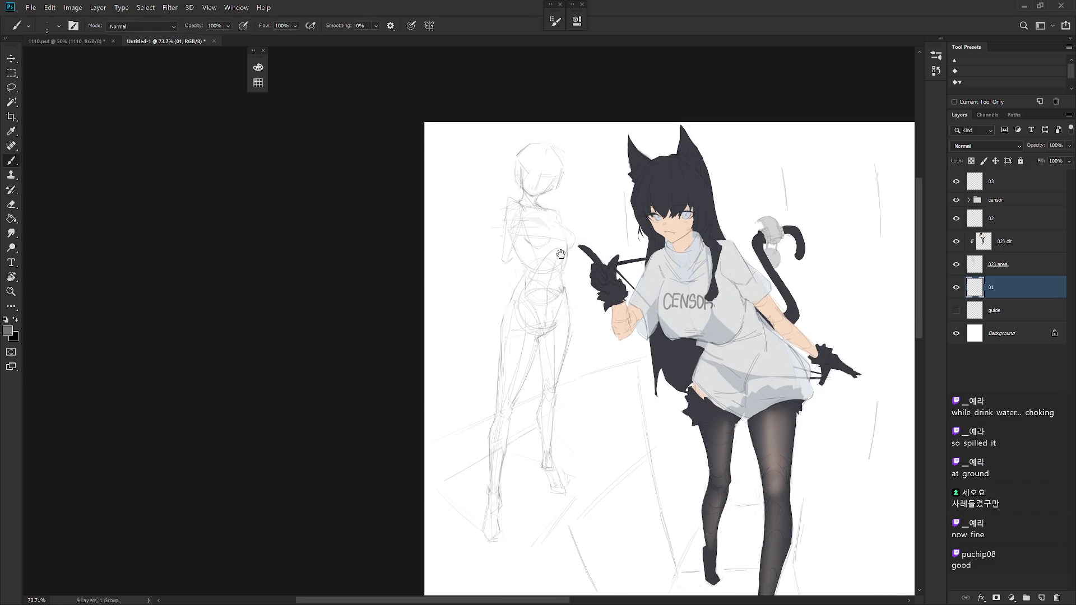
scroll(698, 402, "down", 2)
scroll(697, 402, "down", 2)
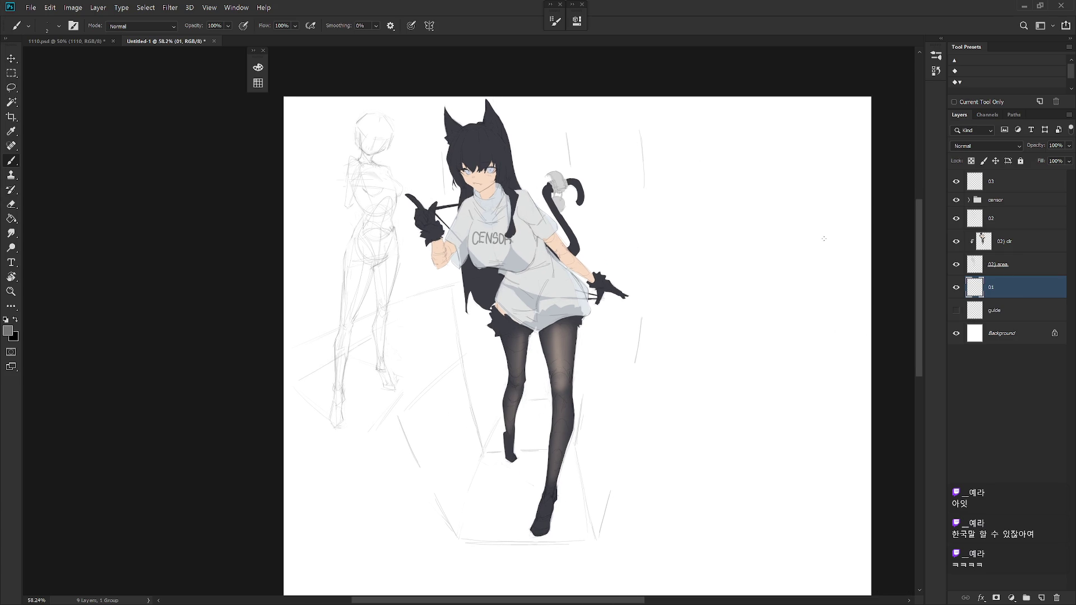
Lasso the sketched head on layer 01 and rotate it about -5° with Free Transform.
left_click(1009, 205)
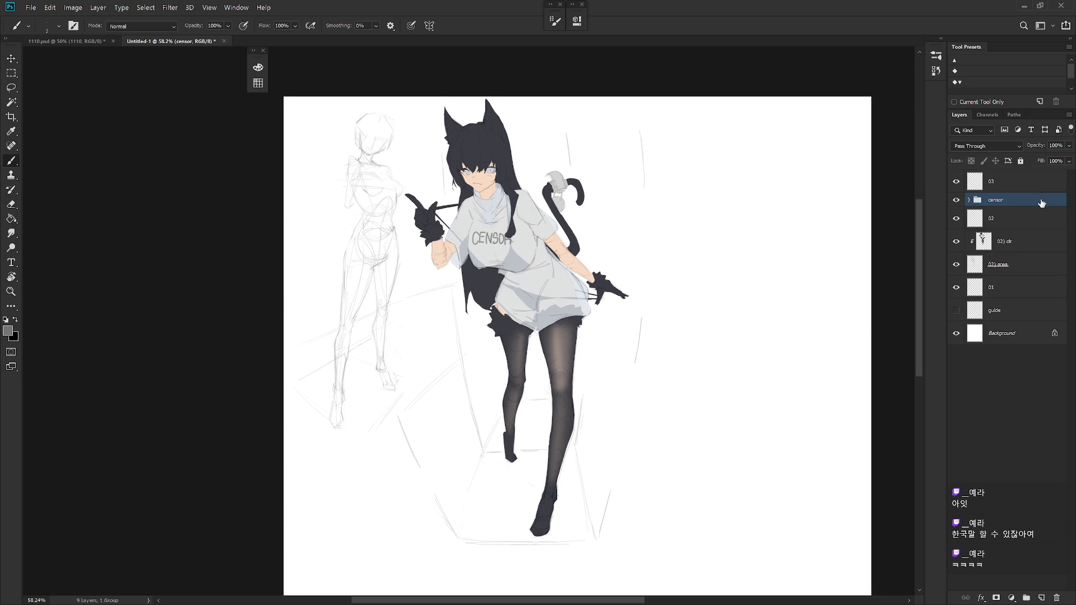
left_click(1013, 288)
scroll(694, 399, "up", 1)
scroll(695, 398, "up", 1)
scroll(605, 316, "up", 1)
key("l")
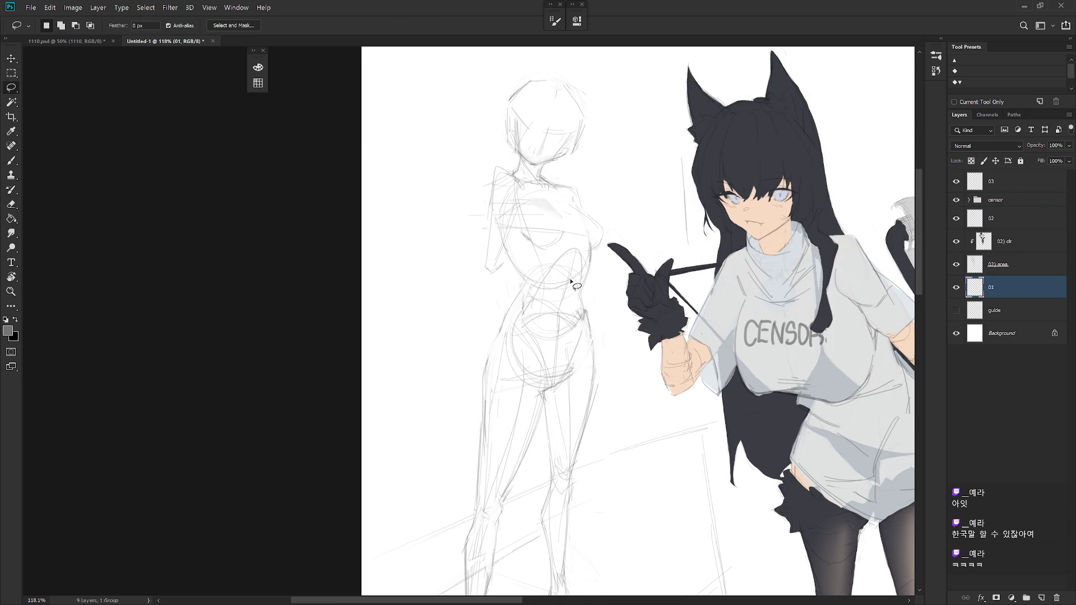
left_click_drag(520, 289, 608, 248)
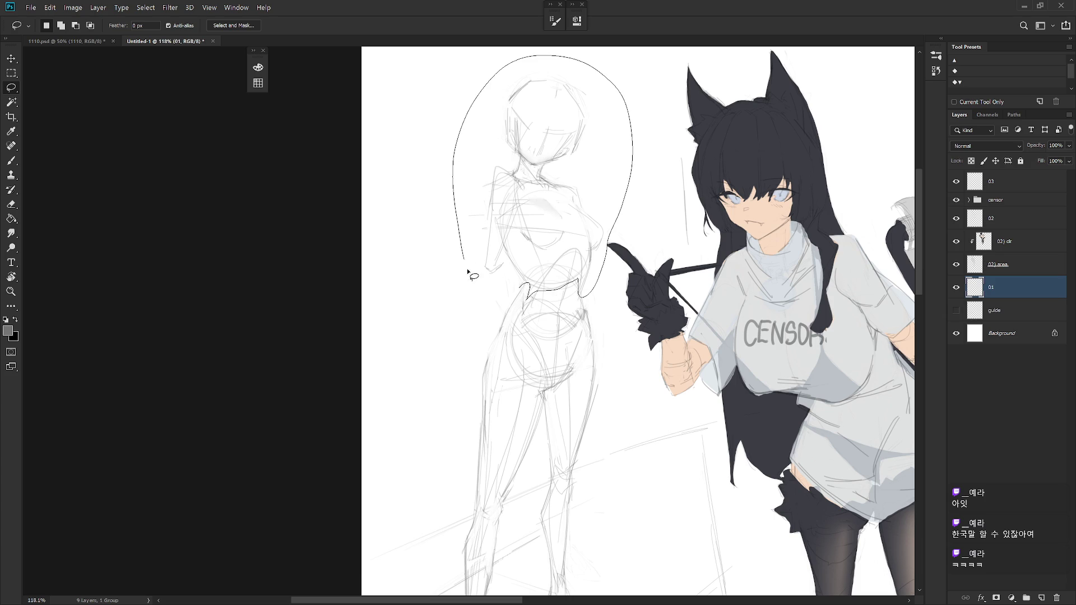
left_click_drag(607, 249, 536, 281)
key("ctrl+t")
scroll(551, 281, "up", 2)
left_click_drag(636, 201, 611, 216)
key("Return")
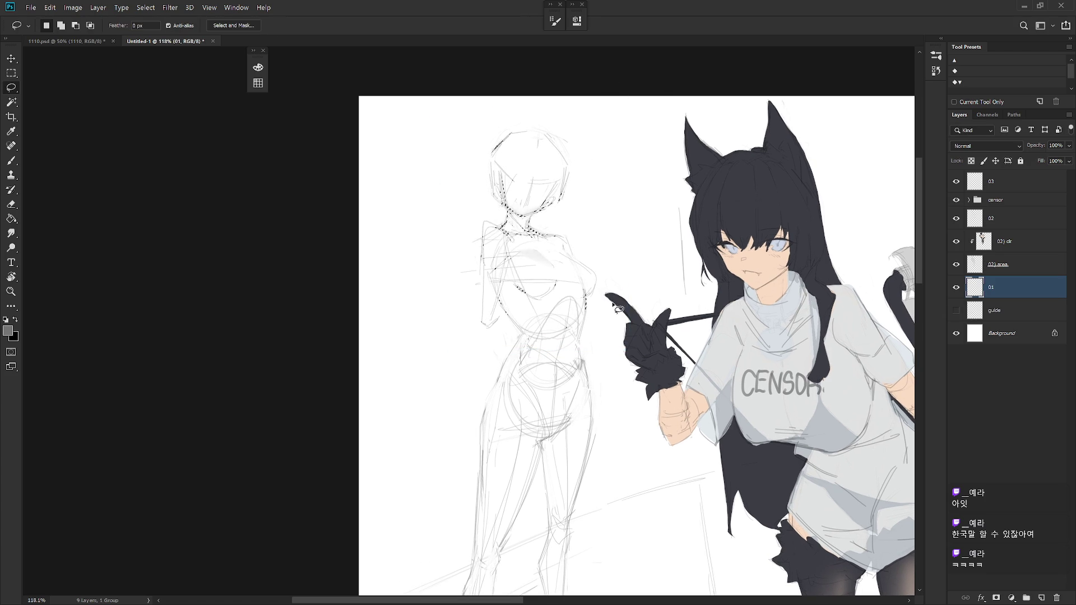
scroll(669, 313, "down", 3)
scroll(670, 312, "down", 2)
scroll(672, 467, "up", 1)
key("b")
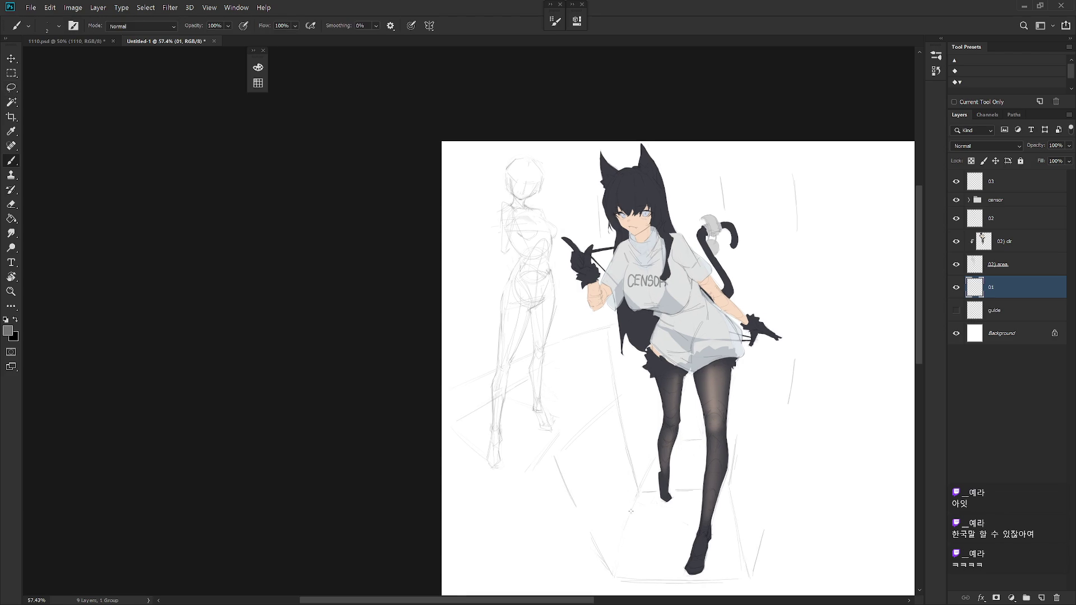
scroll(632, 517, "up", 1)
scroll(708, 477, "up", 1)
scroll(639, 454, "up", 1)
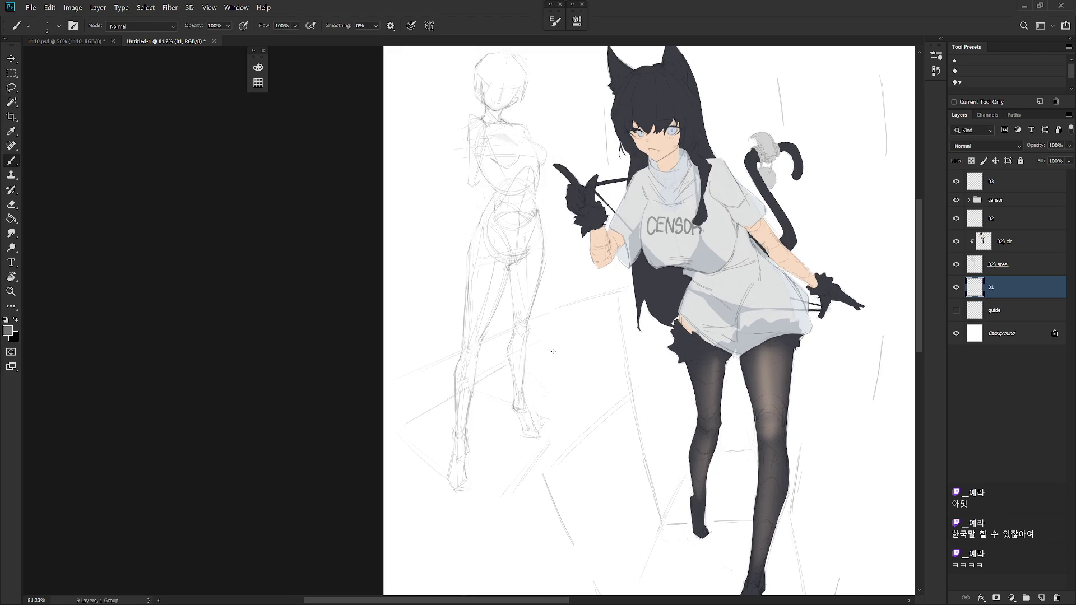
scroll(594, 413, "down", 4)
scroll(479, 417, "down", 1)
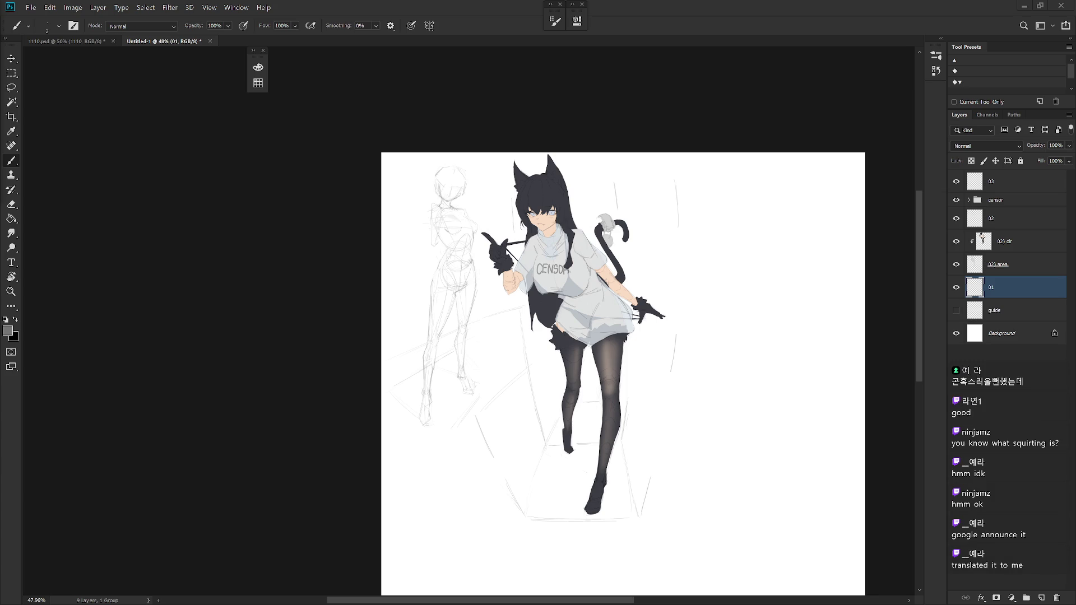
left_click_drag(757, 336, 613, 302)
On layer 03, draw a first guide stroke right of the cat girl and lasso the stray stroke.
left_click(1034, 187)
scroll(677, 303, "up", 2)
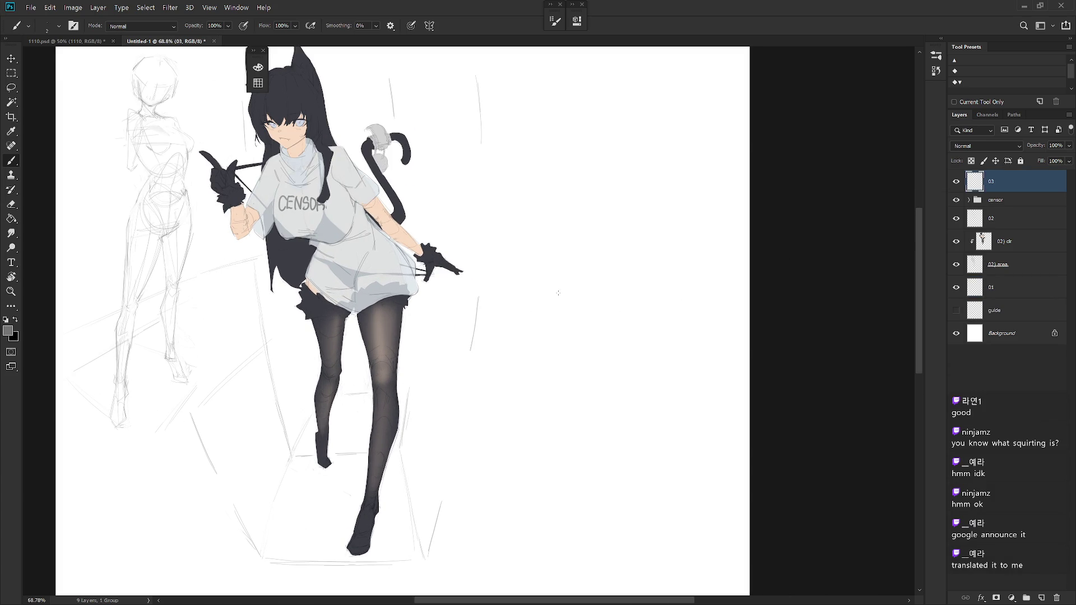
left_click_drag(631, 286, 555, 310)
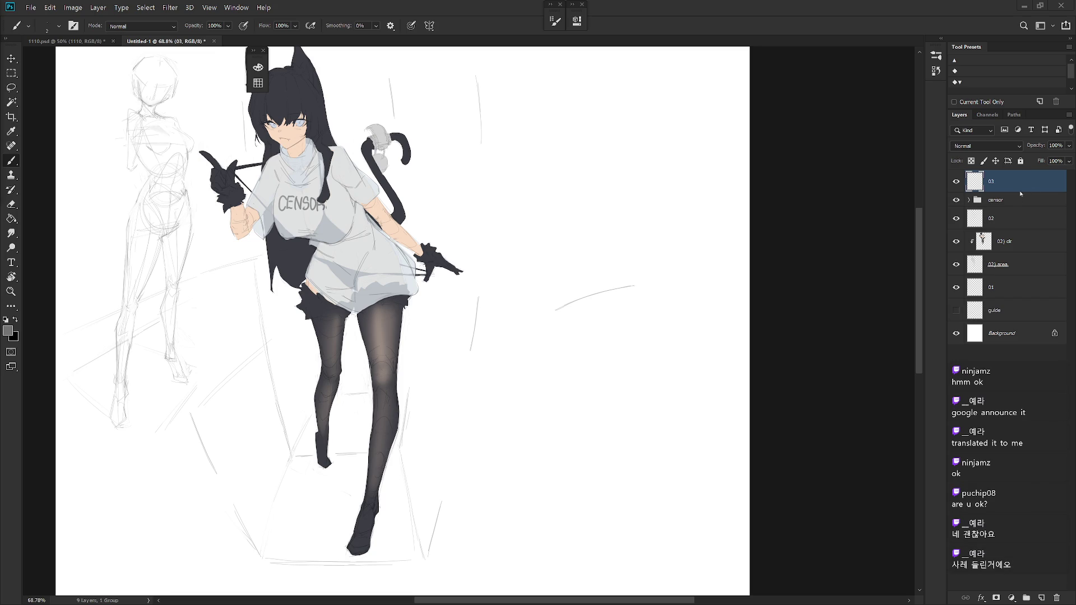
key("l")
mouse_move(613, 300)
left_mouse_down()
mouse_move(656, 296)
mouse_move(584, 336)
left_mouse_up()
Delete the stray stroke and rough in a boxy ribcage with a slightly curved bottom edge.
key("Delete")
key("ctrl+d")
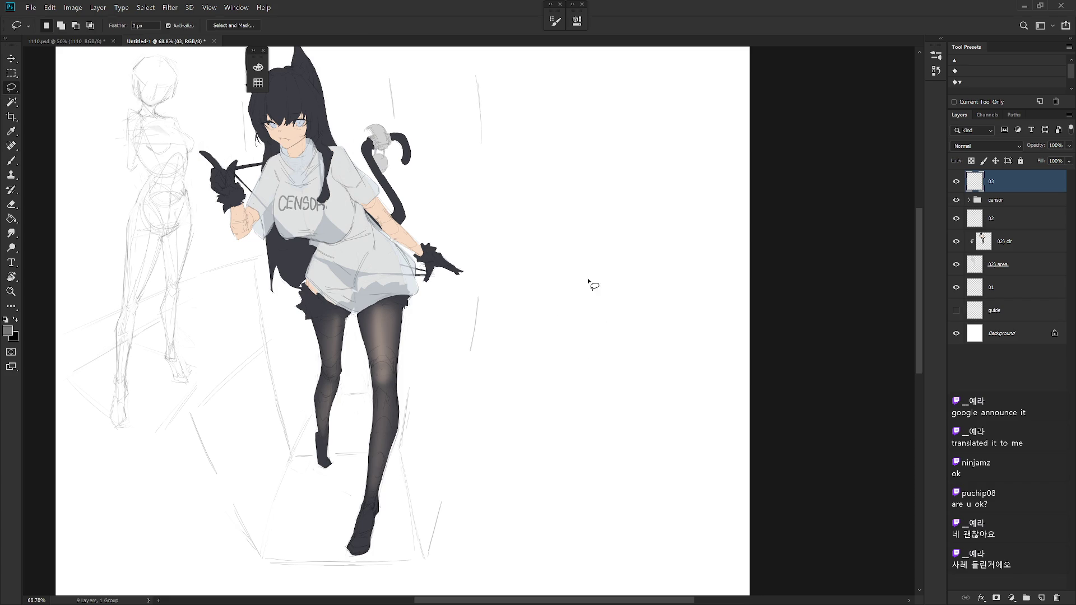
key("b")
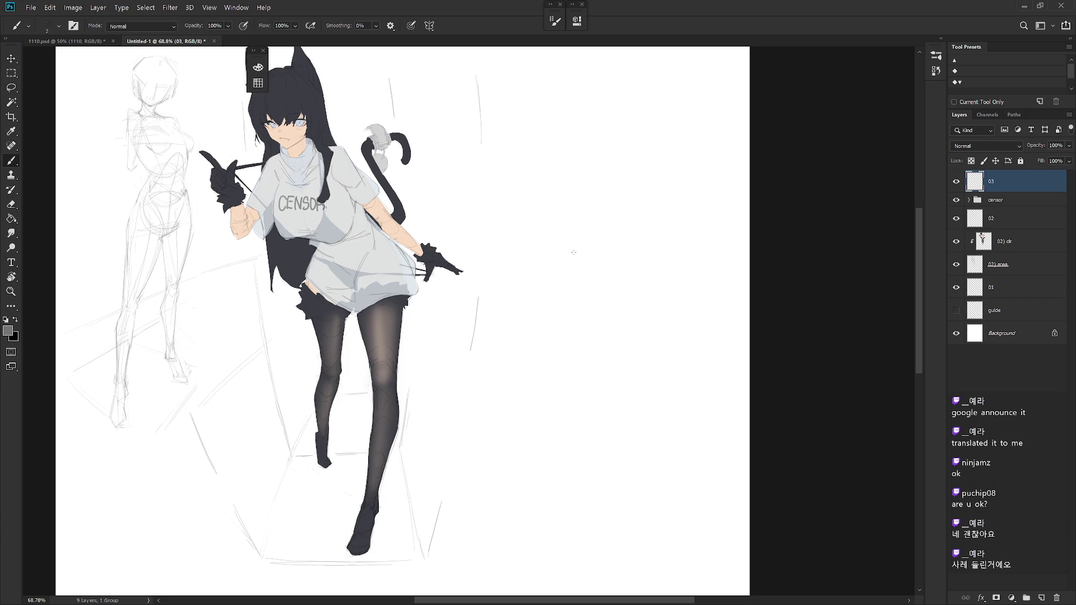
left_click_drag(554, 245, 627, 249)
key("ctrl+z")
left_click_drag(547, 256, 632, 256)
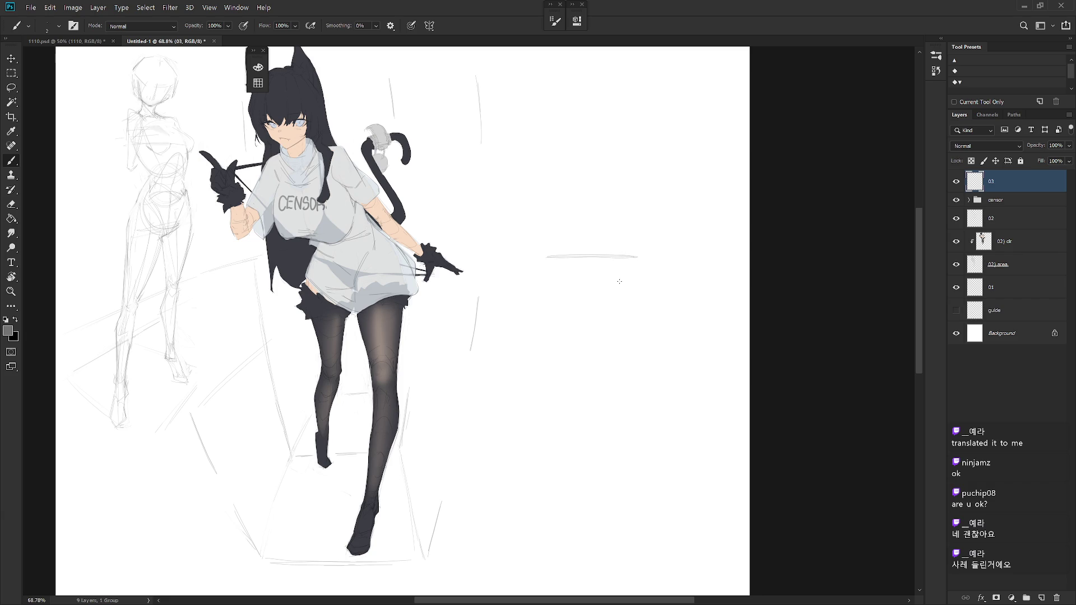
mouse_move(550, 277)
left_mouse_down()
mouse_move(572, 342)
mouse_move(647, 341)
left_mouse_up()
key("ctrl+z")
left_click_drag(573, 345, 655, 338)
left_click_drag(638, 257, 656, 336)
Sketch a pelvis oval beneath the box with a line running down-left, and lasso it.
left_click_drag(656, 412, 661, 370)
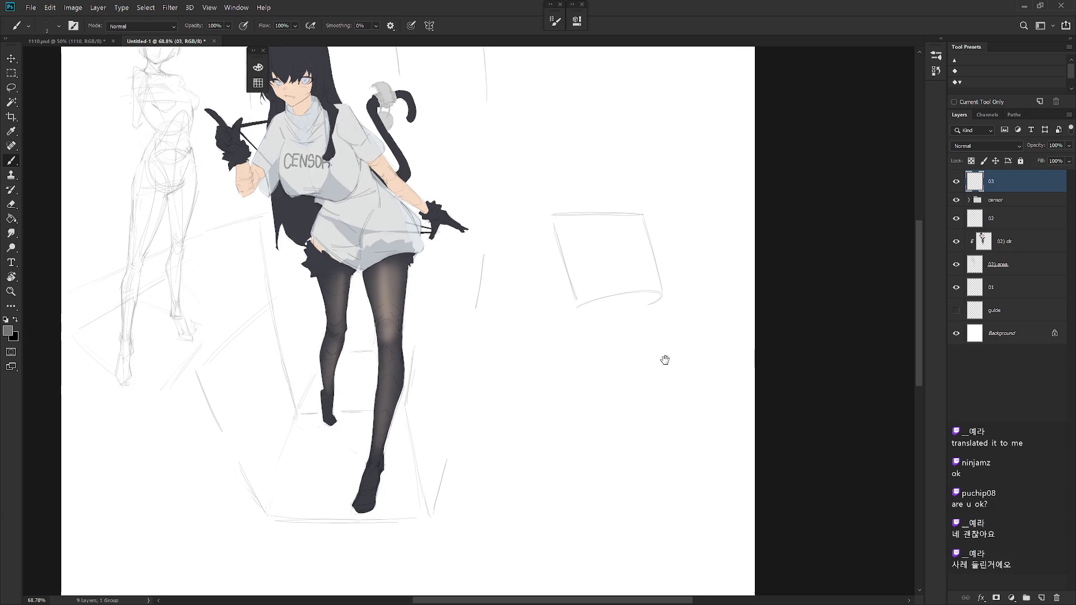
key("e")
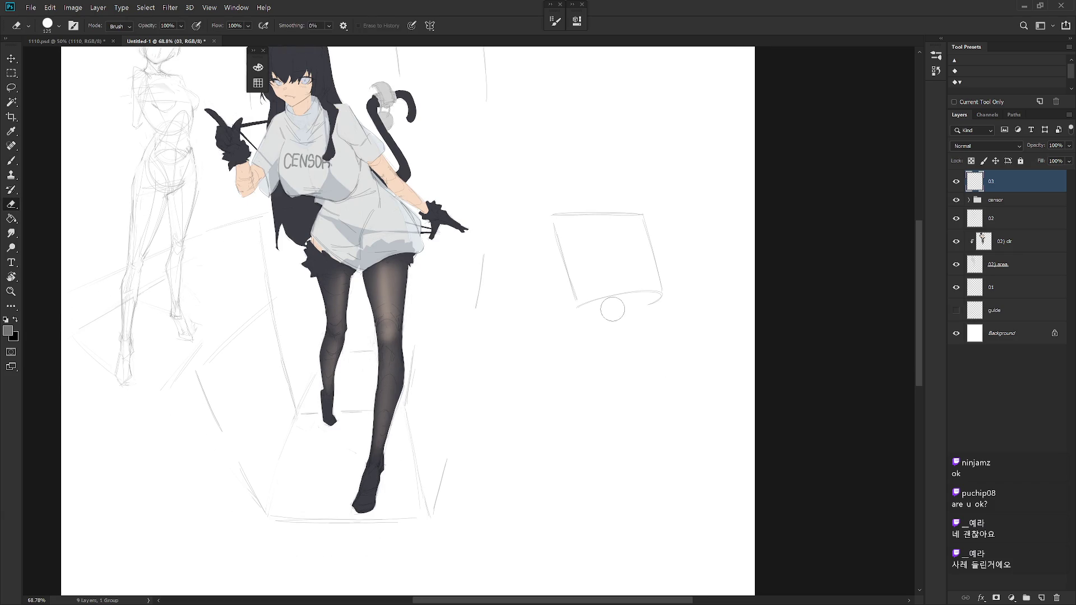
key("b")
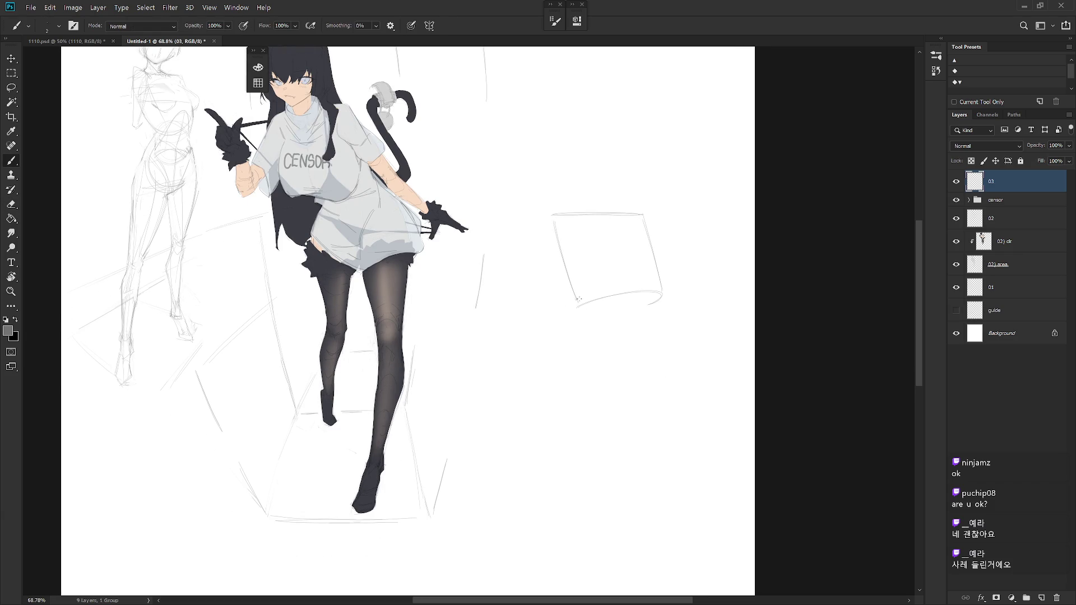
mouse_move(653, 331)
left_mouse_down()
mouse_move(653, 322)
mouse_move(622, 329)
mouse_move(647, 332)
left_mouse_up()
key("ctrl+z")
key("ctrl+z")
key("ctrl+z")
left_click_drag(587, 319, 645, 315)
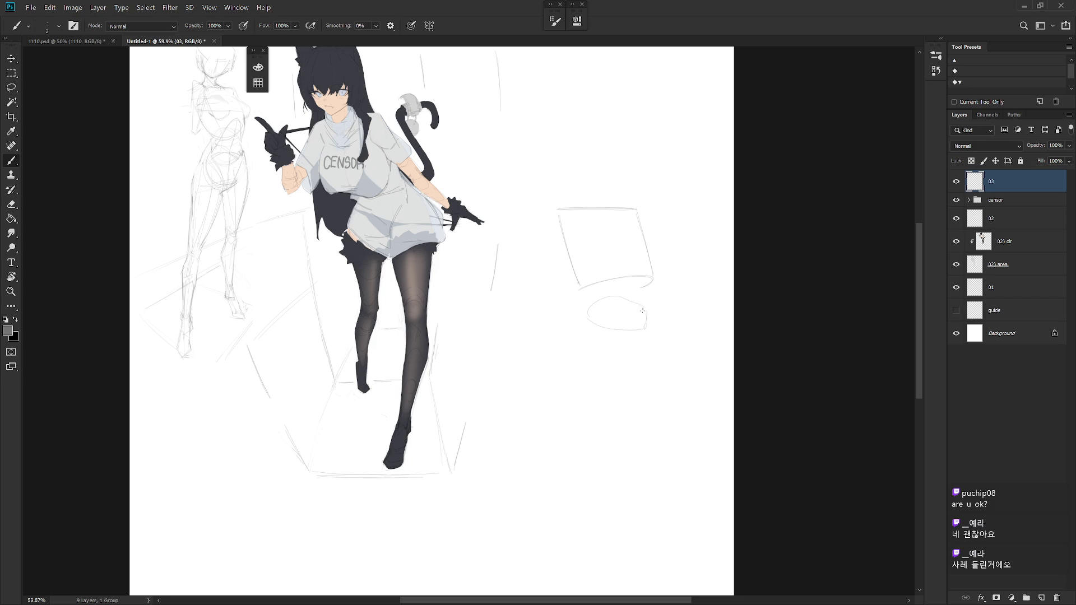
key("ctrl+z")
left_click_drag(626, 305, 646, 315)
left_click_drag(638, 340, 626, 351)
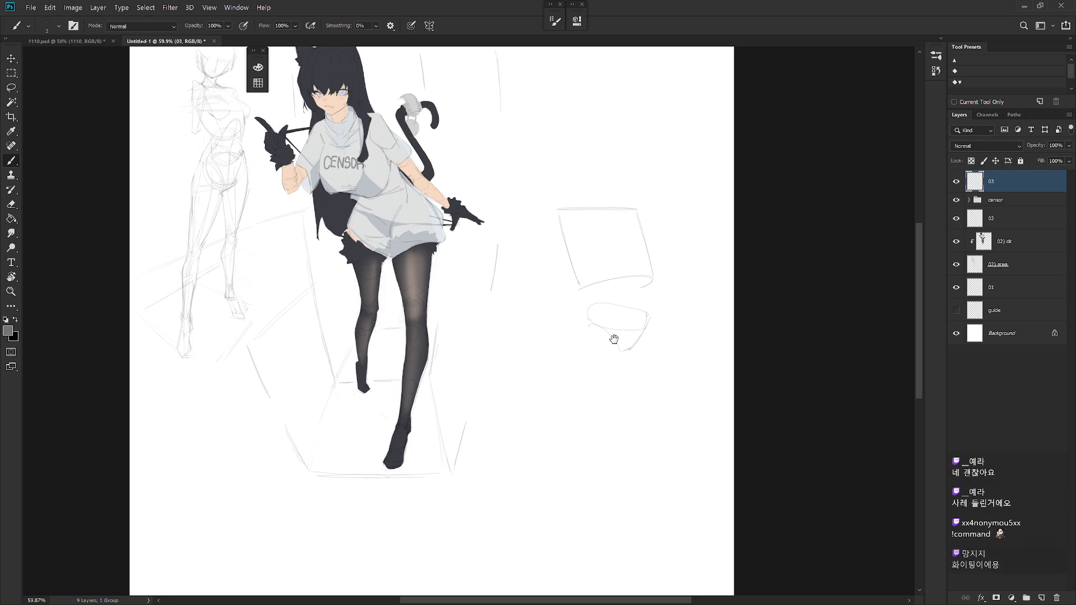
scroll(613, 340, "up", 1)
key("l")
left_click_drag(645, 380, 621, 395)
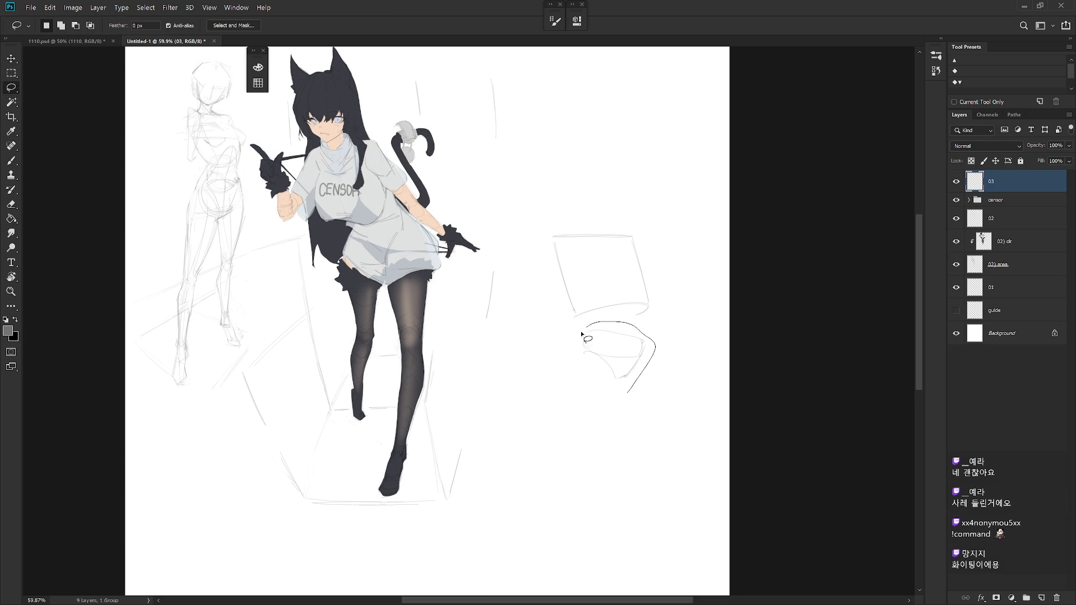
Shrink and reshape the selected pelvis sketch with Free Transform and deselect.
key("ctrl+t")
left_click_drag(641, 344, 618, 386)
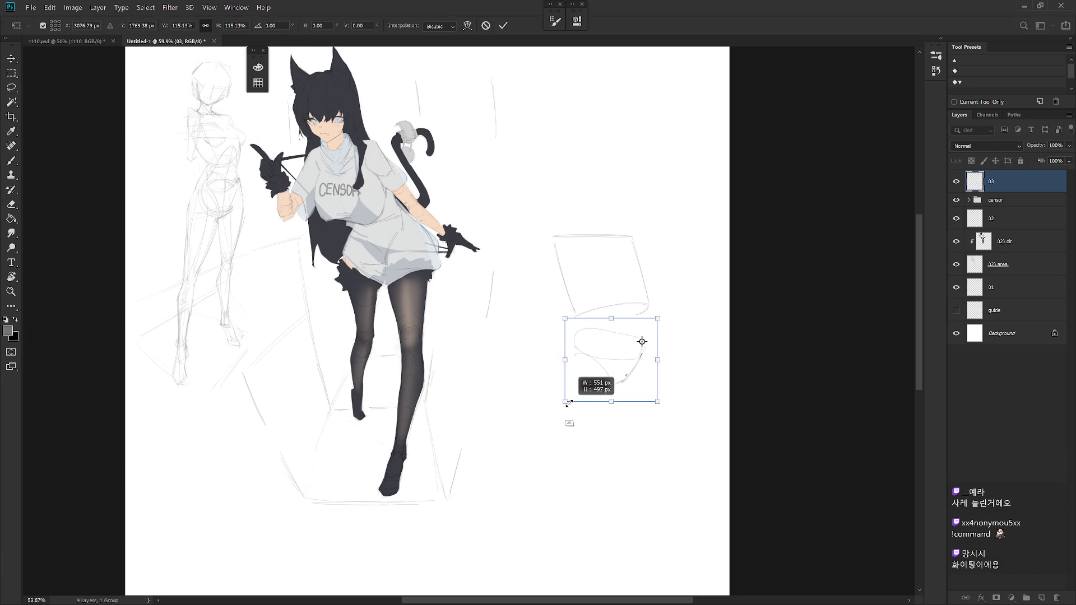
key("Return")
key("ctrl+d")
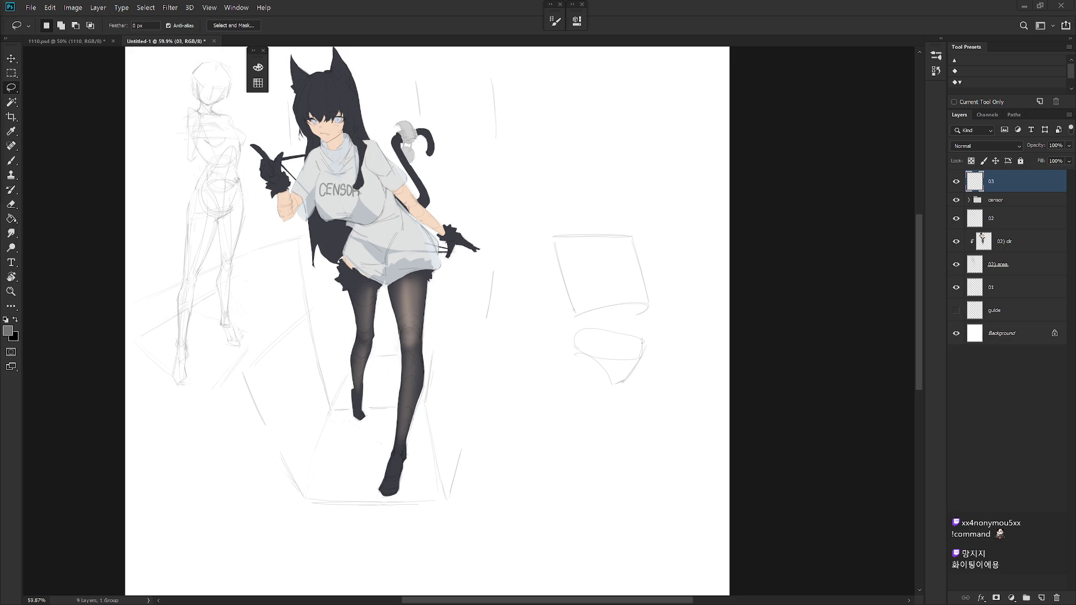
key("b")
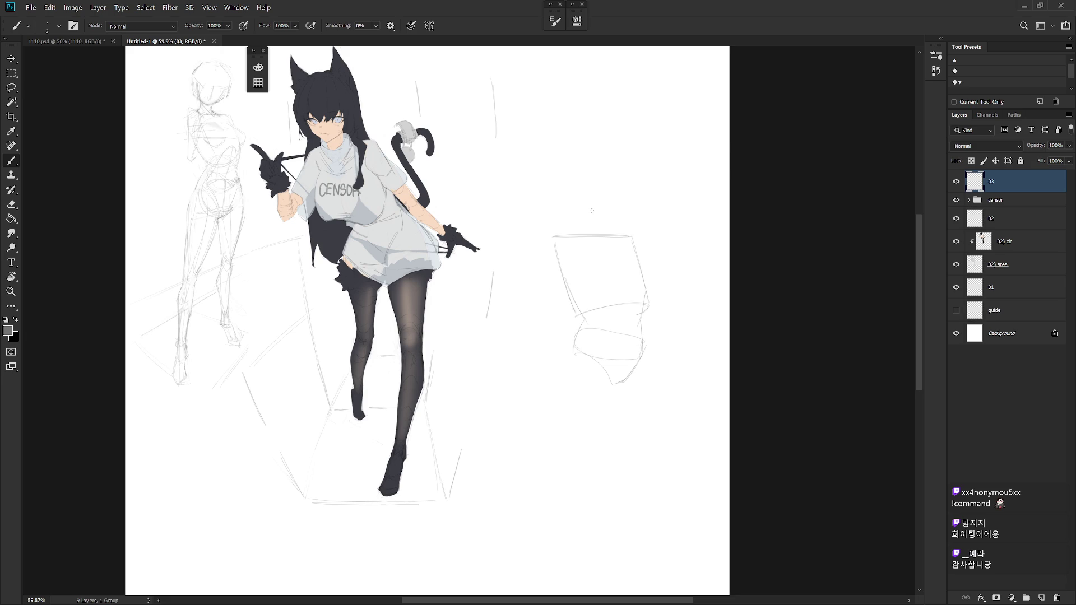
Draw a connecting line inside the torso and a bust curve on its right edge.
left_click_drag(573, 250, 568, 277)
mouse_move(647, 266)
left_mouse_down()
mouse_move(658, 282)
mouse_move(644, 300)
left_mouse_up()
key("ctrl+z")
left_click_drag(633, 260, 656, 284)
key("ctrl+z")
Start the leg lines below the hip, redrawing the upper left leg line.
left_click_drag(563, 404, 571, 352)
key("ctrl+z")
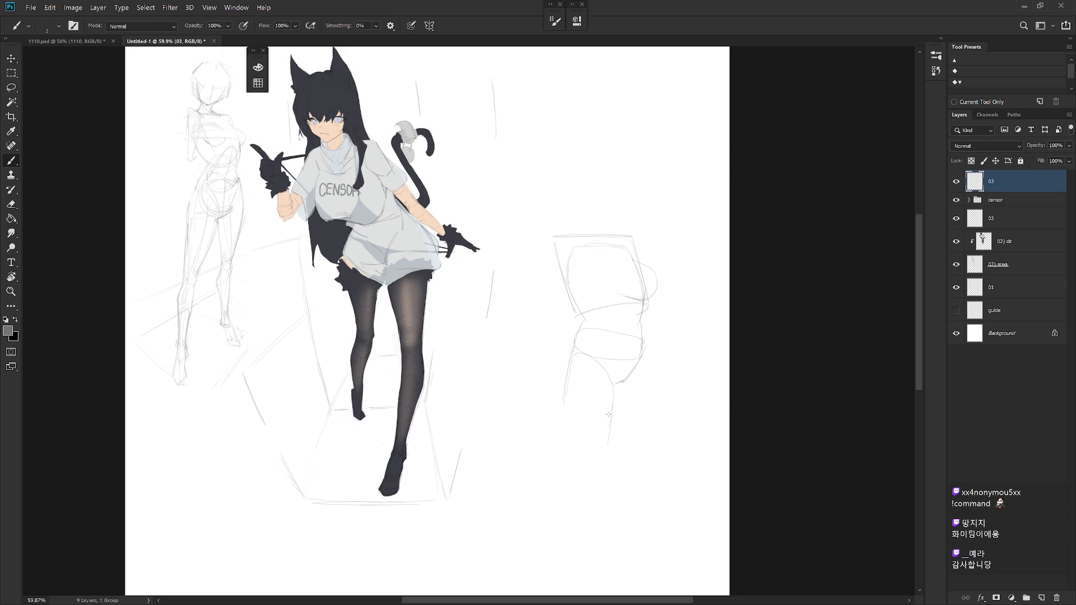
left_click_drag(609, 385, 606, 457)
left_click_drag(565, 408, 578, 469)
key("ctrl+z")
left_click_drag(564, 402, 576, 335)
Redraw a longer lower left leg line and extend the right leg outline downward.
key("ctrl+z")
left_click_drag(577, 465, 563, 401)
scroll(611, 437, "down", 2)
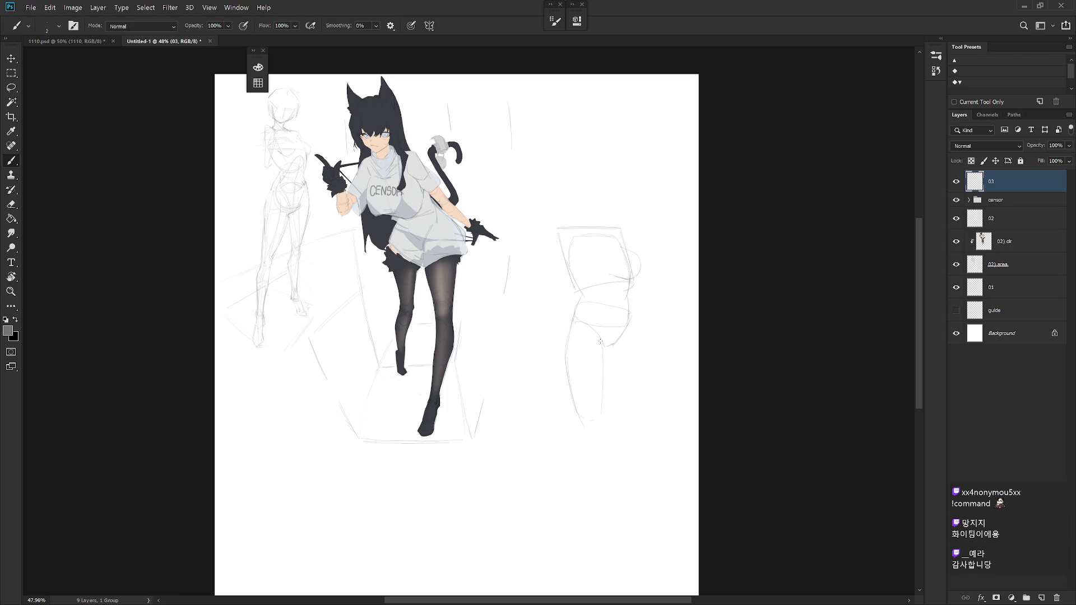
scroll(611, 353, "up", 2)
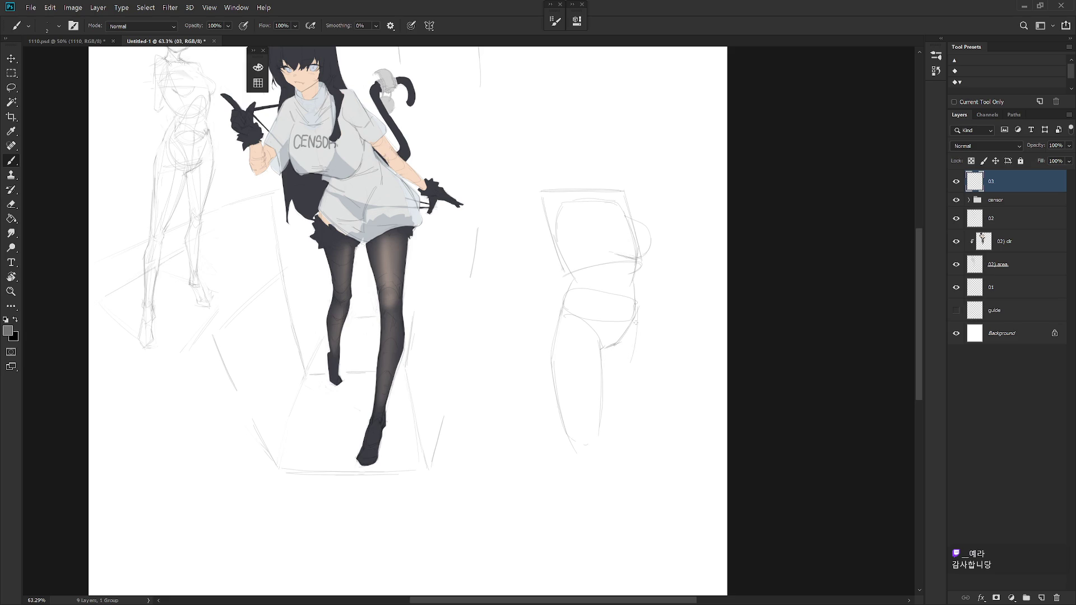
left_click_drag(640, 344, 624, 428)
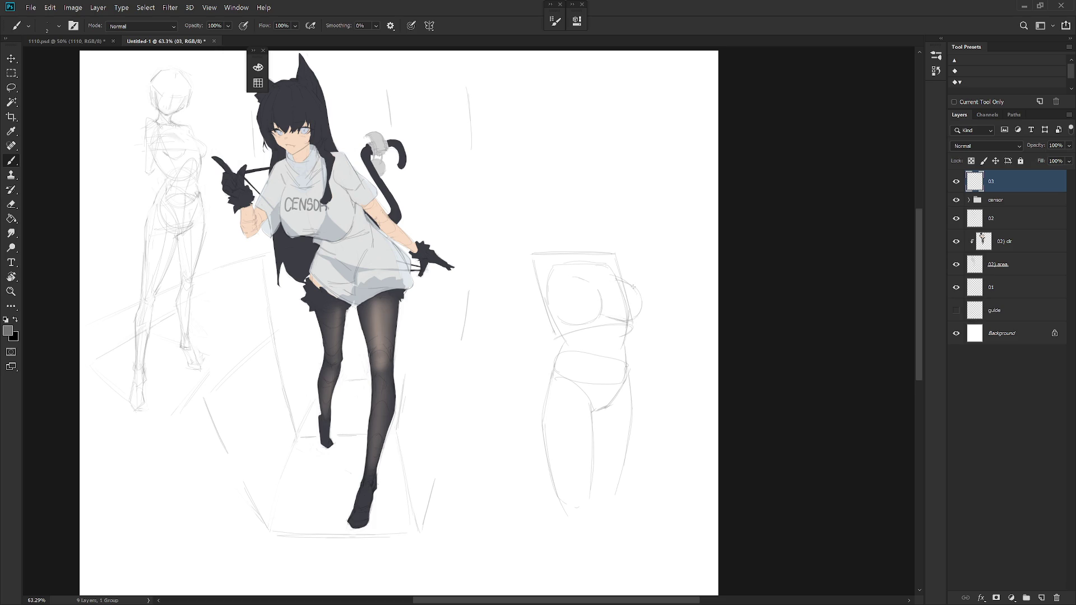
Add a short pencil mark along the left side of the torso sketch.
key("alt")
left_click(607, 269, "alt")
left_click_drag(605, 244, 537, 254)
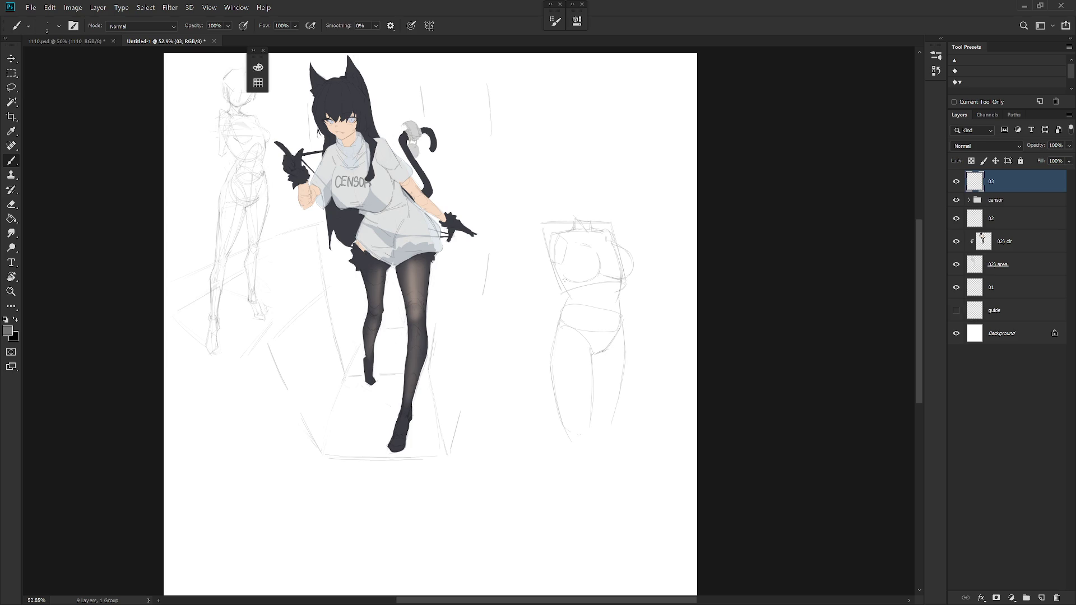
key("e")
key("b")
left_click_drag(571, 284, 565, 299)
key("l")
Select the lower part of the torso sketch and nudge it slightly downward.
mouse_move(620, 299)
left_mouse_down()
mouse_move(653, 373)
mouse_move(621, 299)
left_mouse_up()
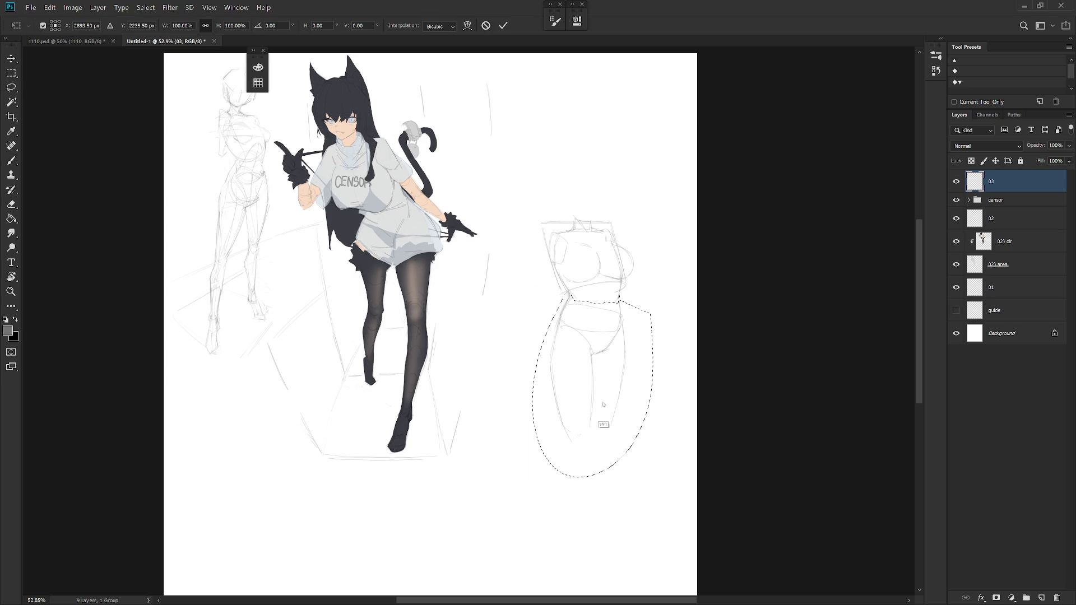
left_click_drag(590, 390, 602, 404)
key("ctrl+d")
key("b")
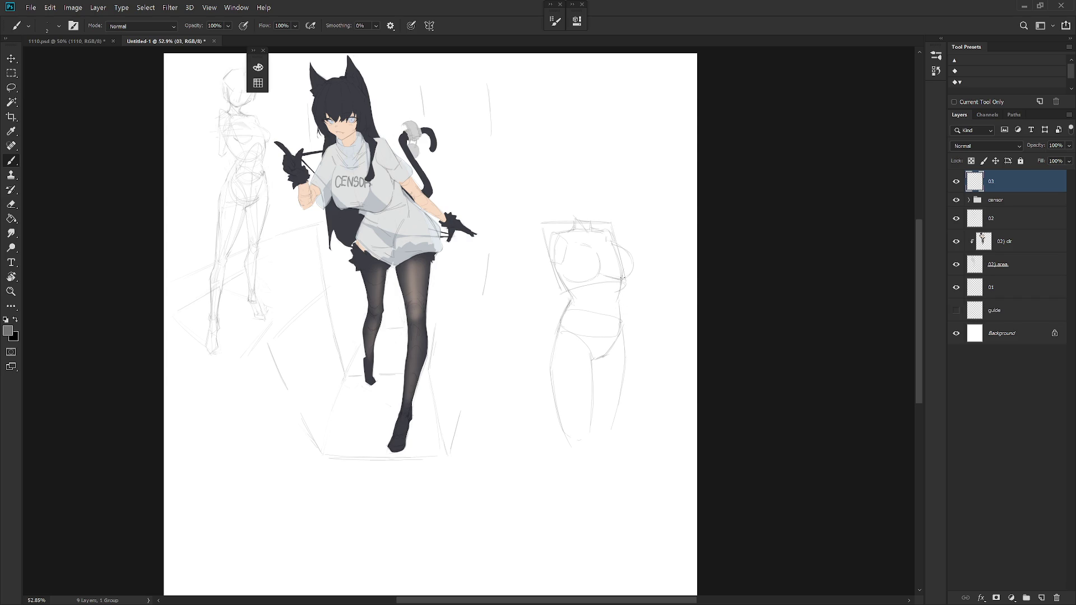
Erase the stray construction circle beside the bust and tidy the leg outlines.
key("alt")
key("alt")
key("alt")
key("e")
key("b")
key("e")
key("b")
scroll(615, 387, "down", 2)
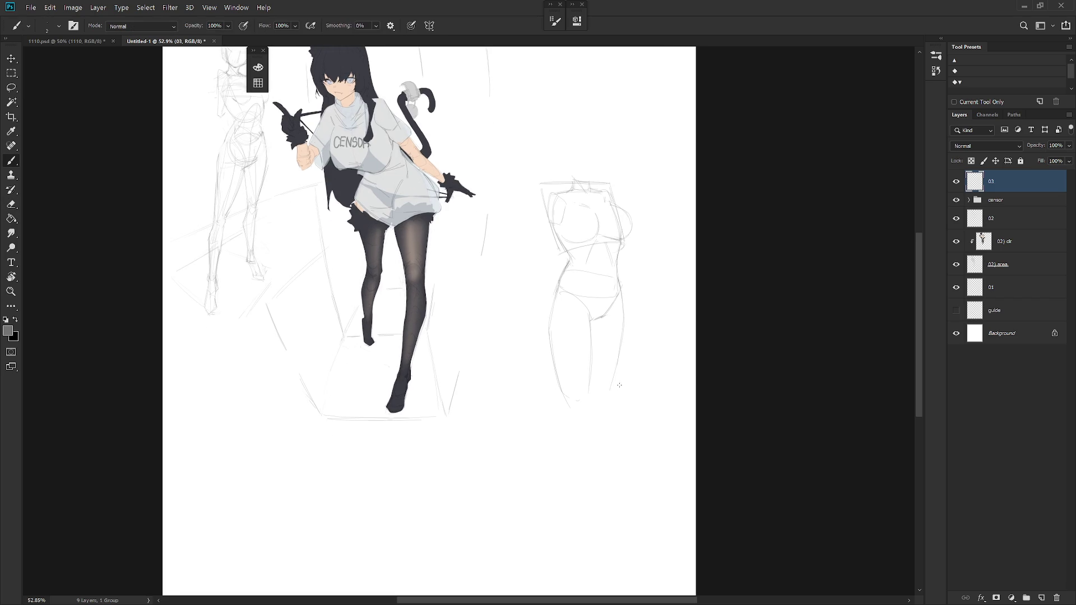
key("e")
key("b")
left_click_drag(625, 335, 615, 383)
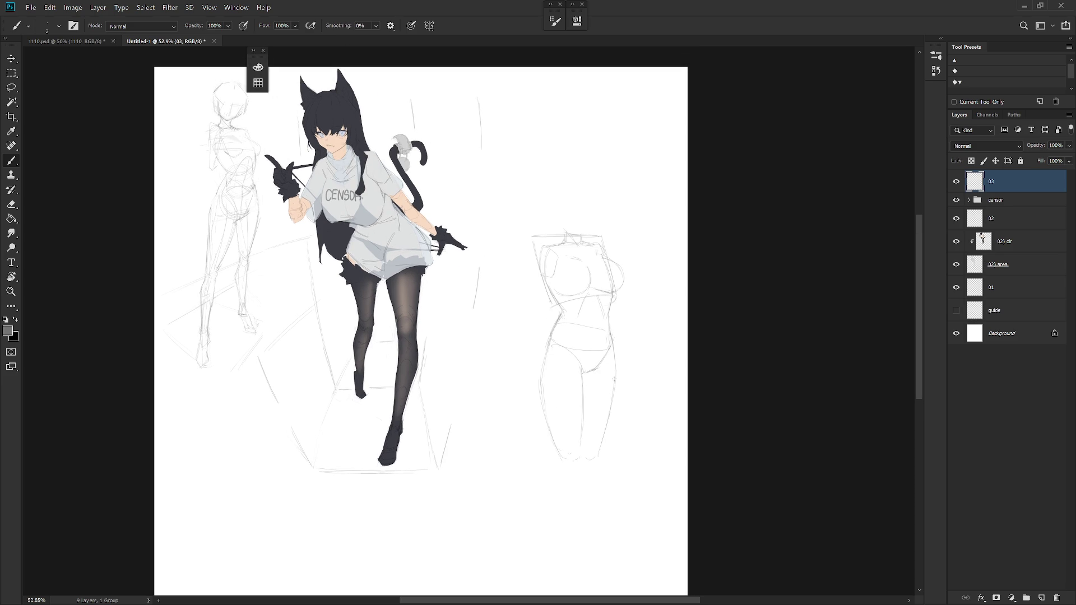
scroll(613, 379, "up", 1)
left_click_drag(605, 337, 605, 367)
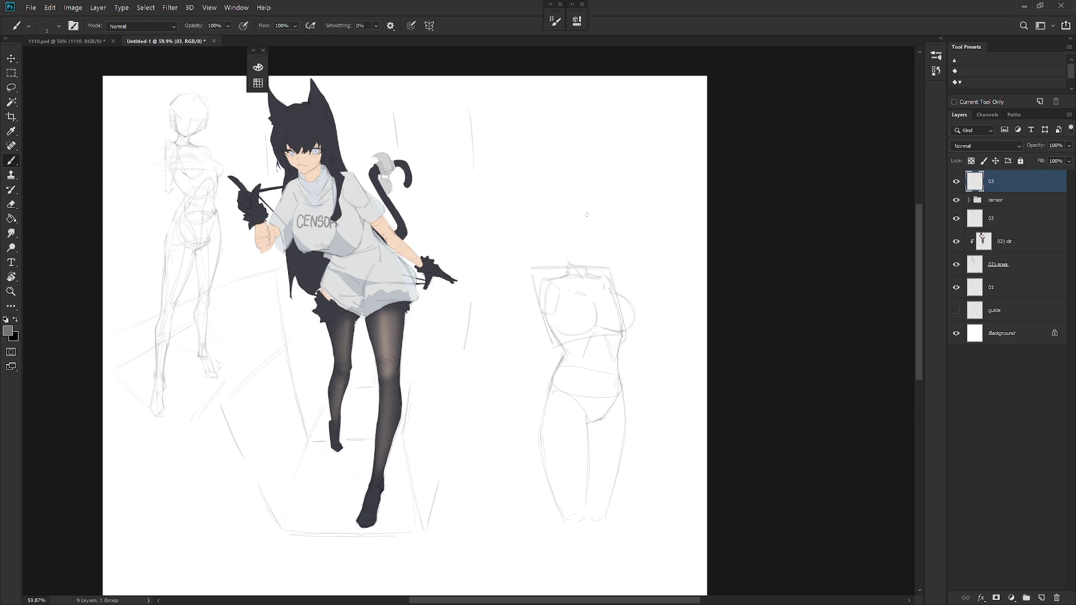
Draw the head's top curve and its side down to the neck, undoing trial marks.
left_click_drag(560, 219, 600, 220)
key("ctrl+z")
left_click_drag(602, 220, 596, 255)
left_click_drag(574, 234, 573, 247)
key("ctrl+z")
key("e")
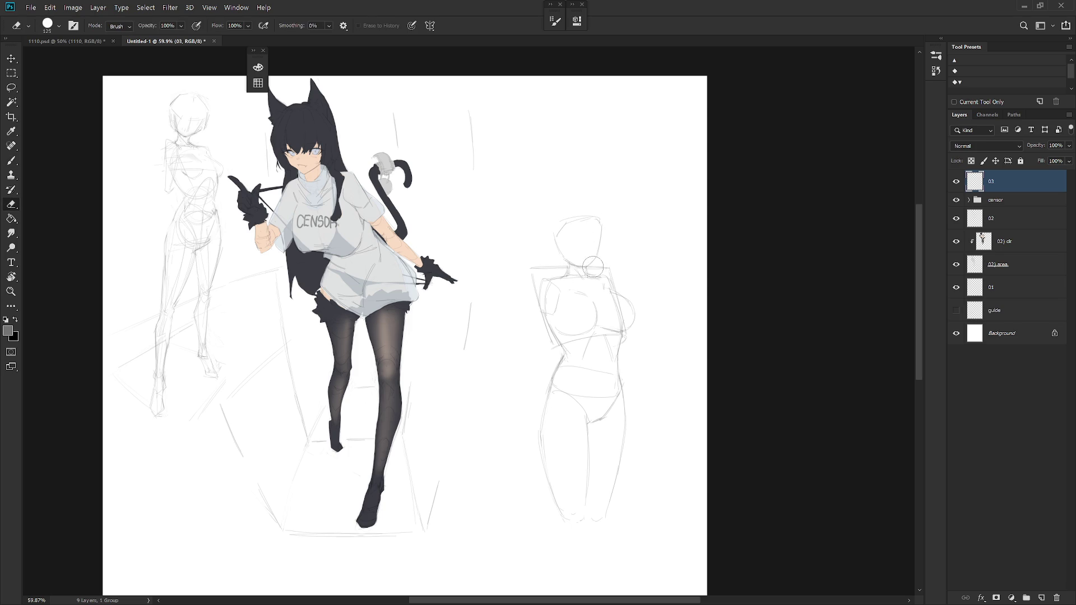
key("b")
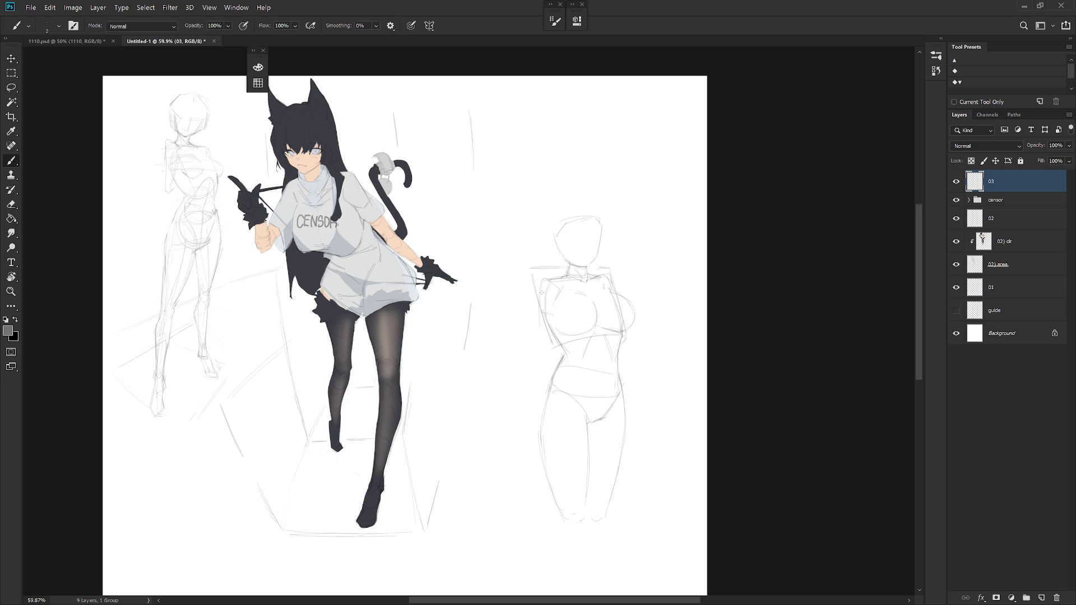
left_click_drag(557, 315, 553, 337)
key("ctrl+z")
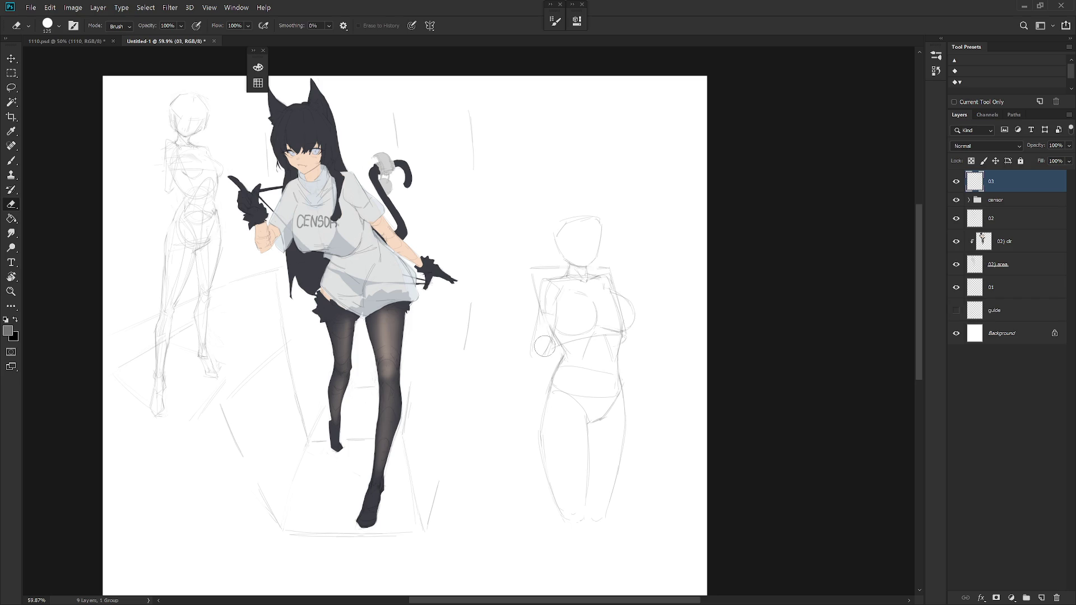
scroll(546, 337, "down", 2)
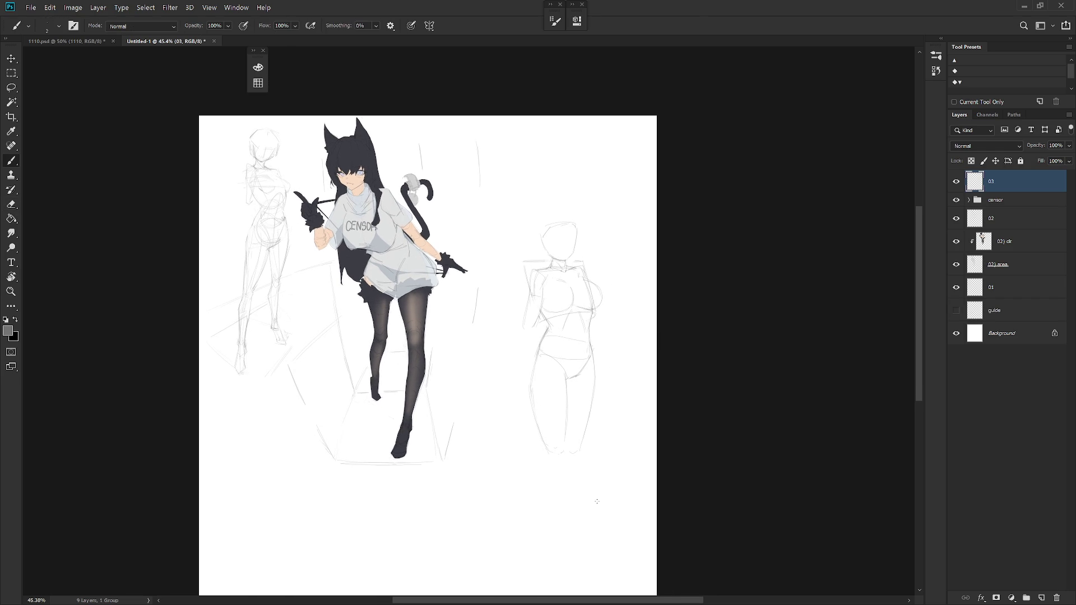
scroll(542, 206, "up", 2)
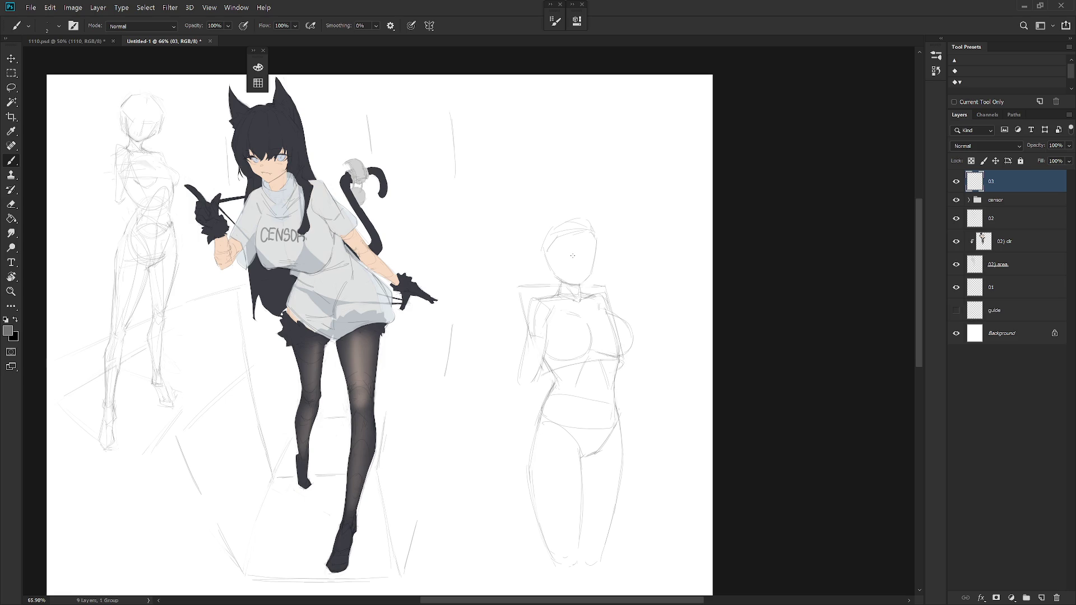
scroll(588, 253, "up", 2)
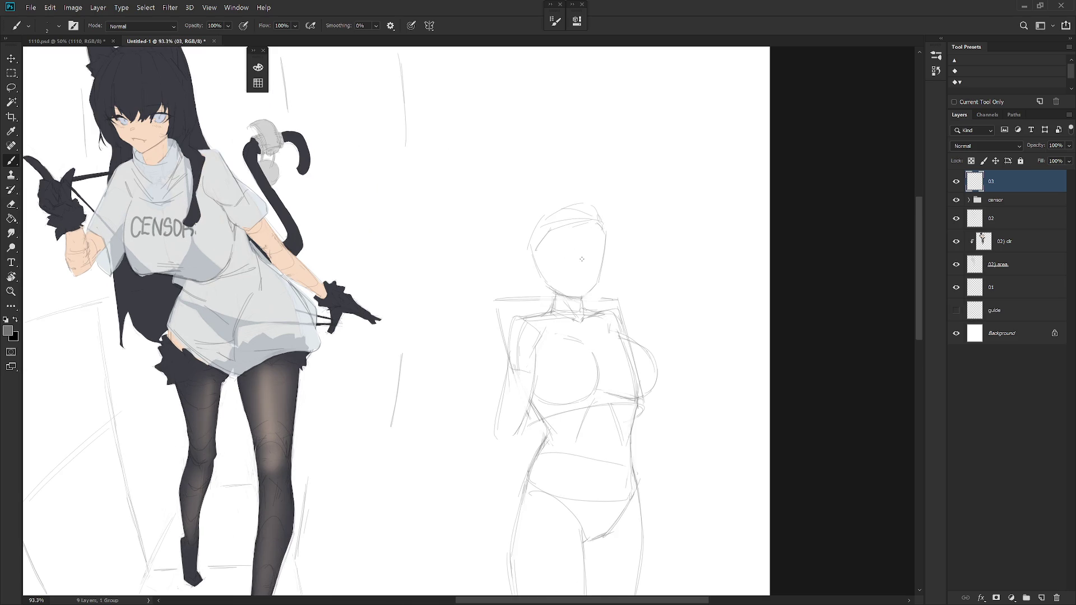
Undo the diagonal face stroke and draw a facial feature line on the head.
key("ctrl+z")
mouse_move(569, 262)
left_mouse_down()
mouse_move(578, 268)
mouse_move(555, 264)
left_mouse_up()
key("ctrl+z")
key("ctrl+z")
left_click_drag(550, 265, 569, 258)
Select the figure's inner lower leg line for editing.
left_click_drag(708, 325, 720, 311)
key("e")
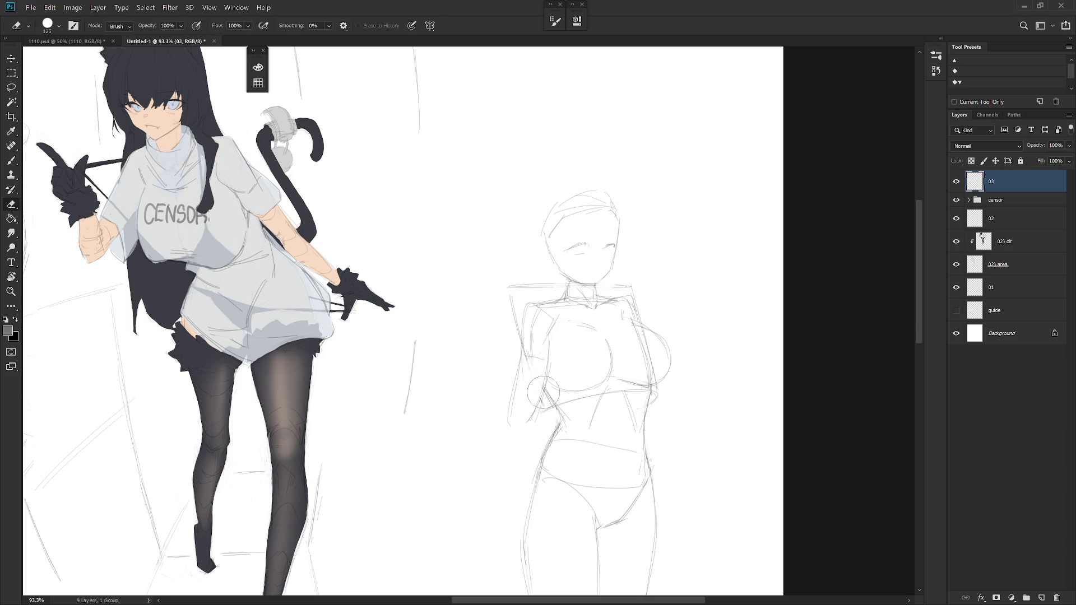
key("b")
scroll(595, 433, "down", 1)
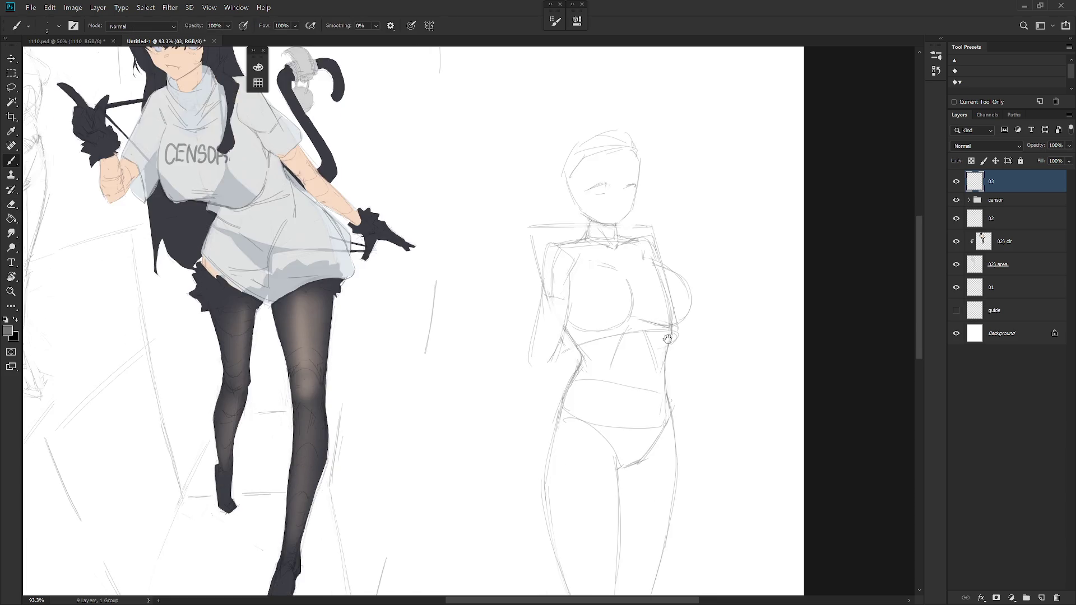
scroll(691, 396, "down", 2)
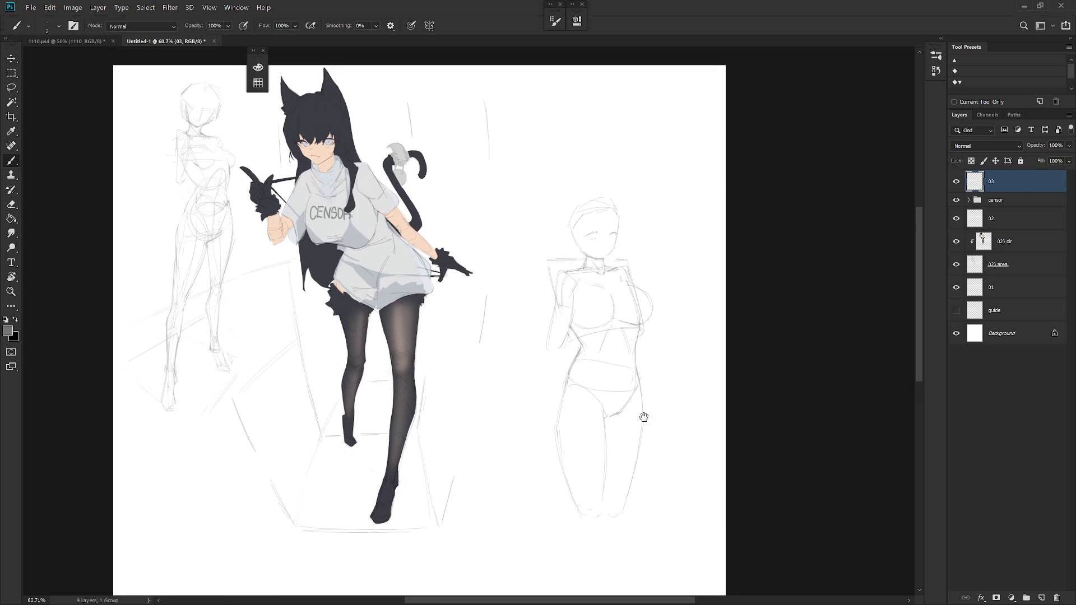
scroll(644, 432, "down", 2)
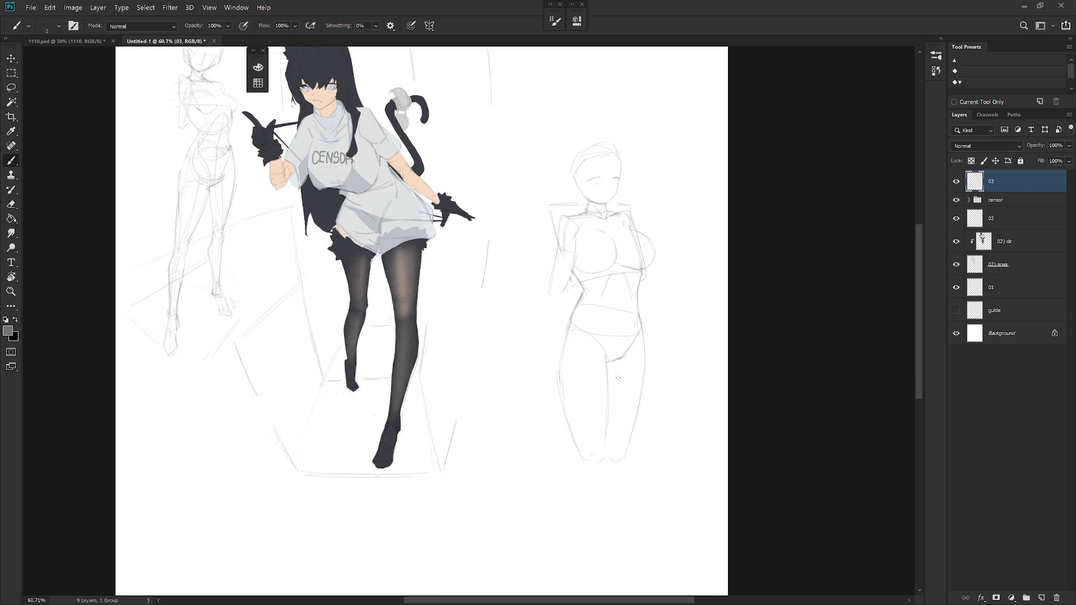
key("l")
left_click_drag(613, 363, 607, 370)
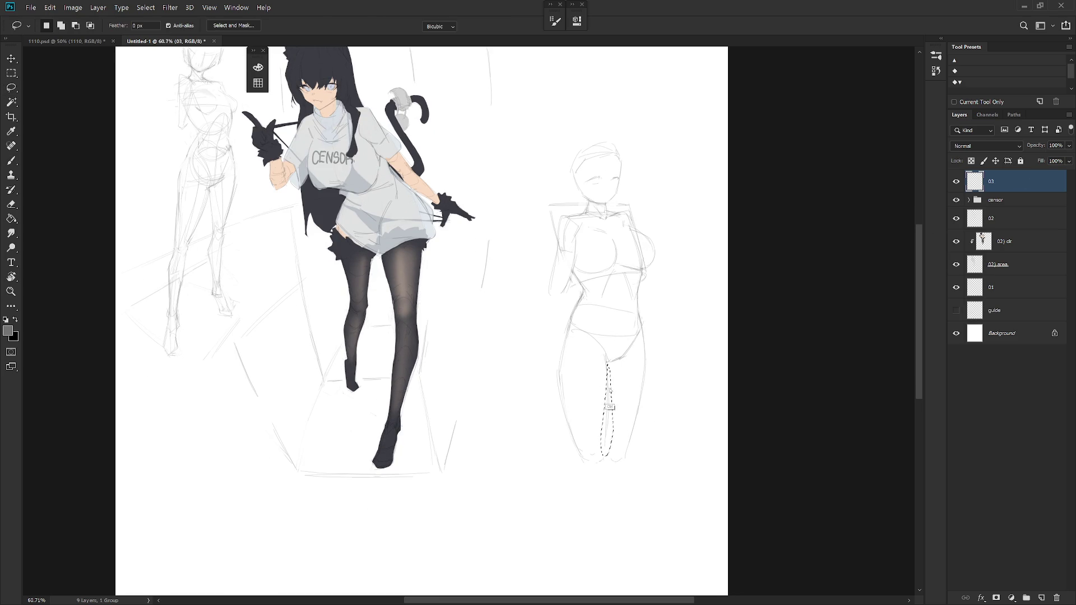
Commit a quick transform, then extend the lasso selection up the inner leg line.
key("ctrl+t")
key("Return")
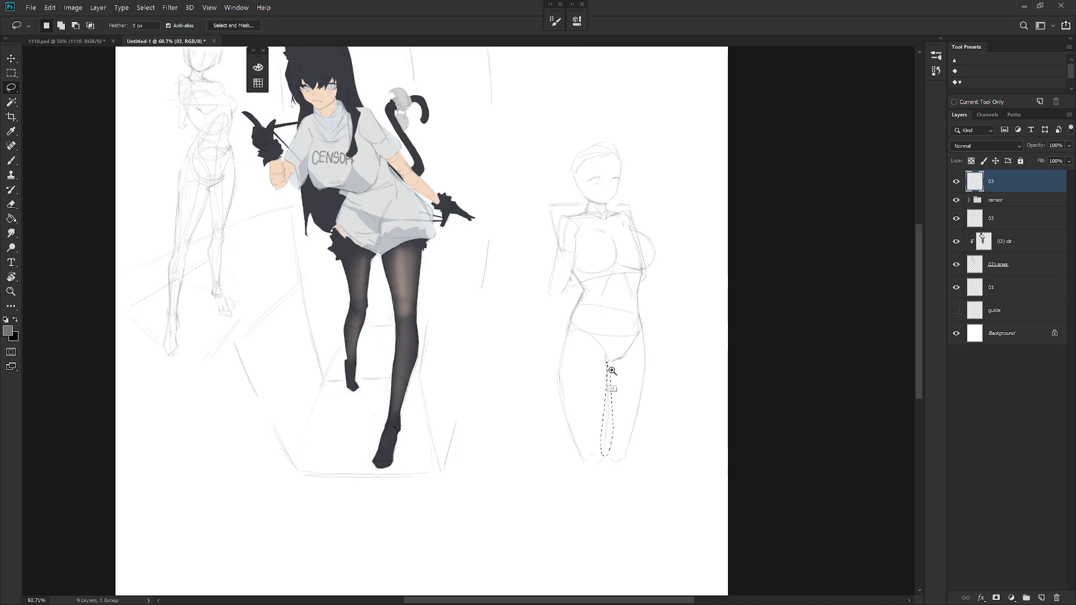
scroll(607, 371, "up", 3)
left_click_drag(608, 370, 612, 392)
Rotate the selected inner leg line about 2.9° around a pivot at its top and apply.
key("ctrl+t")
left_click(605, 357, "alt")
left_click_drag(630, 506, 624, 509)
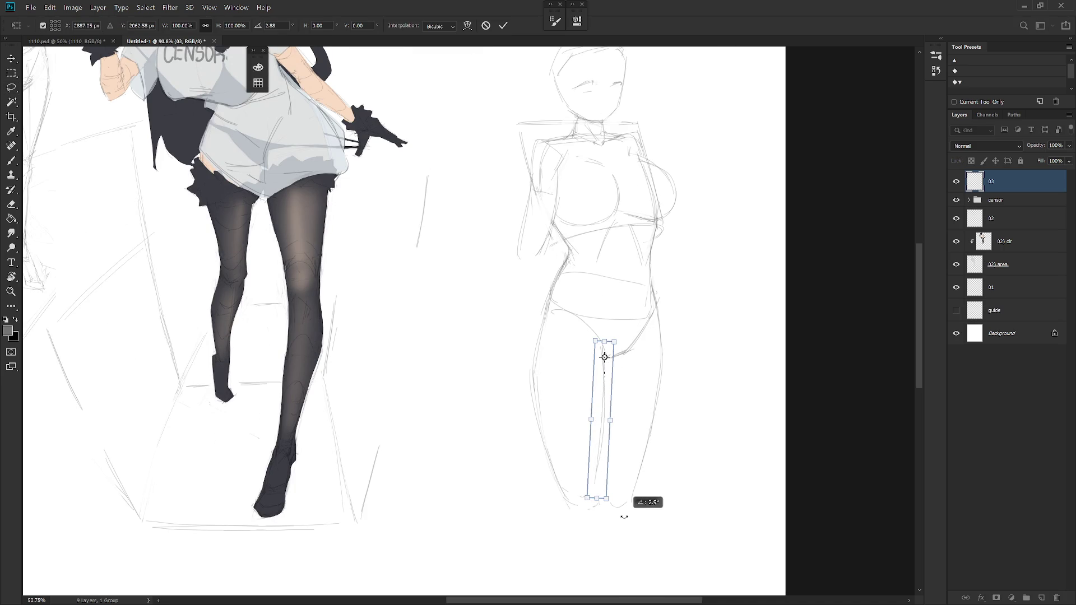
key("Return")
scroll(648, 437, "down", 2)
Add a short pencil stroke to the inner leg, alternating brush and eraser to refine it.
key("b")
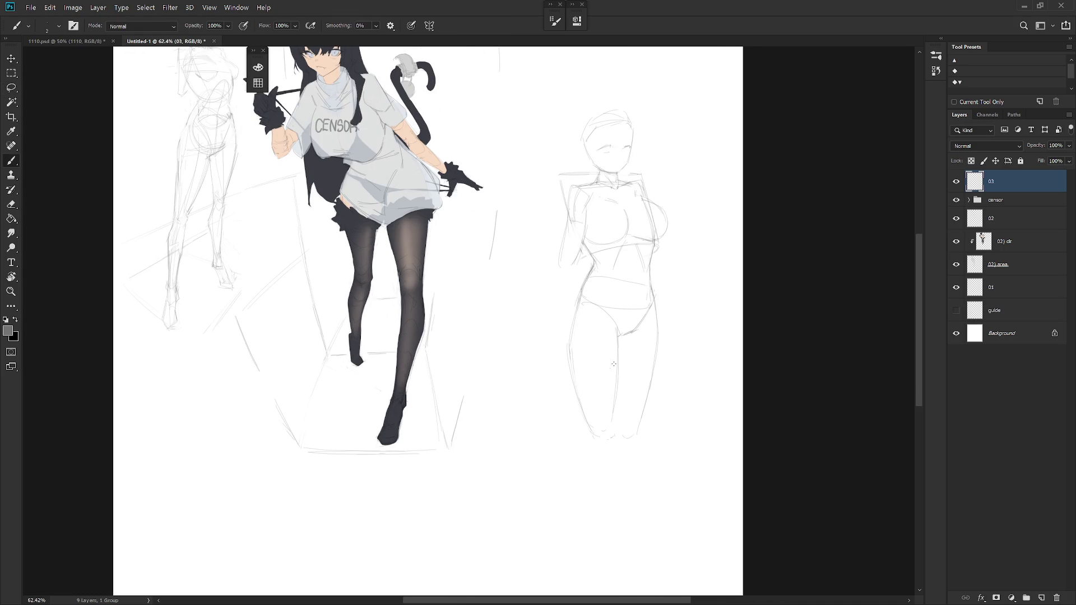
left_click_drag(616, 405, 611, 419)
key("e")
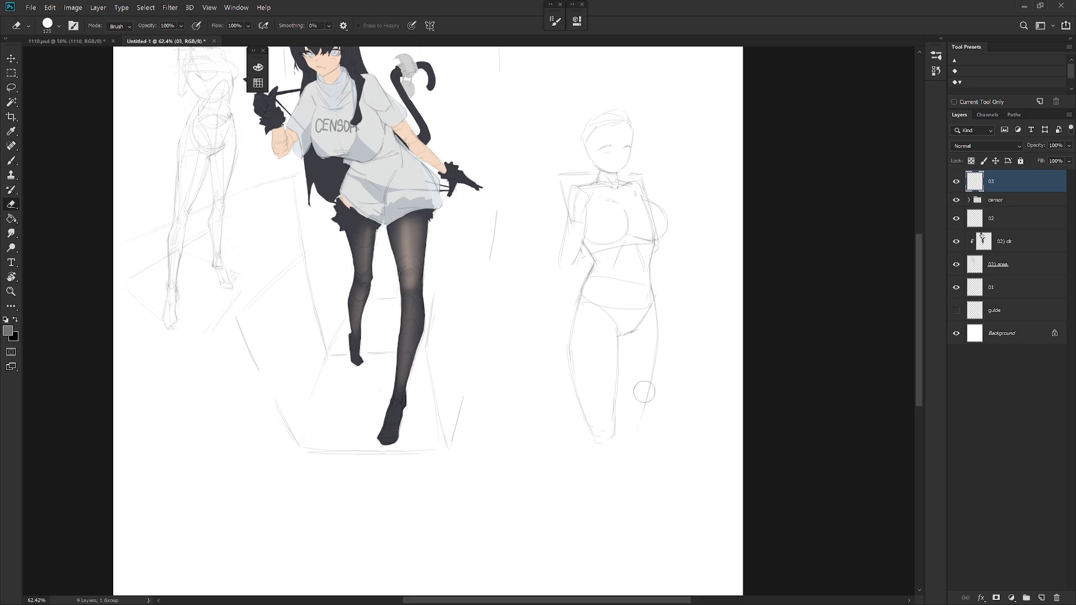
key("b")
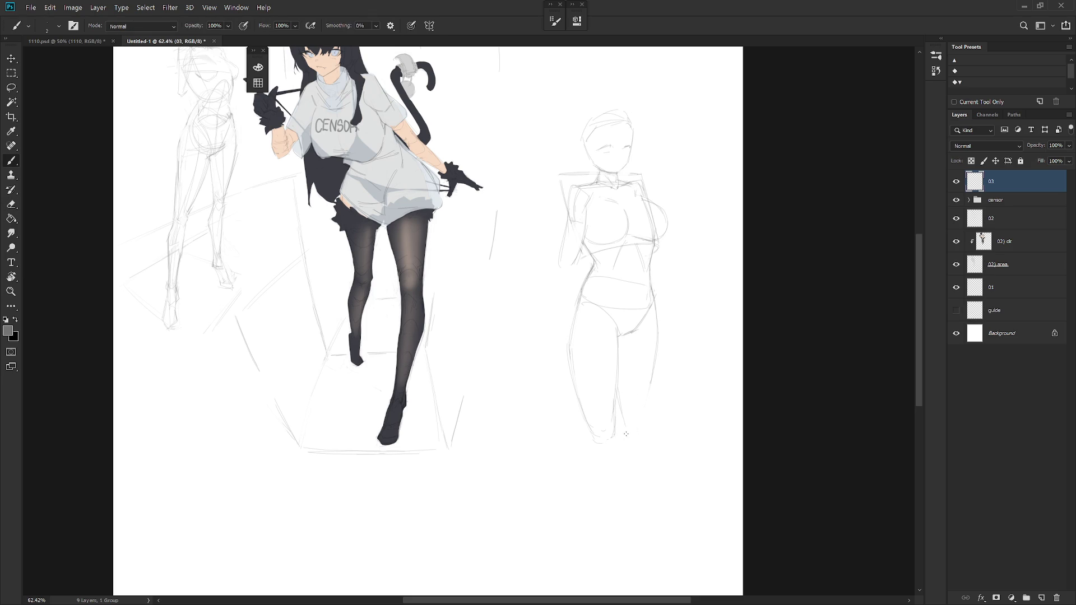
key("e")
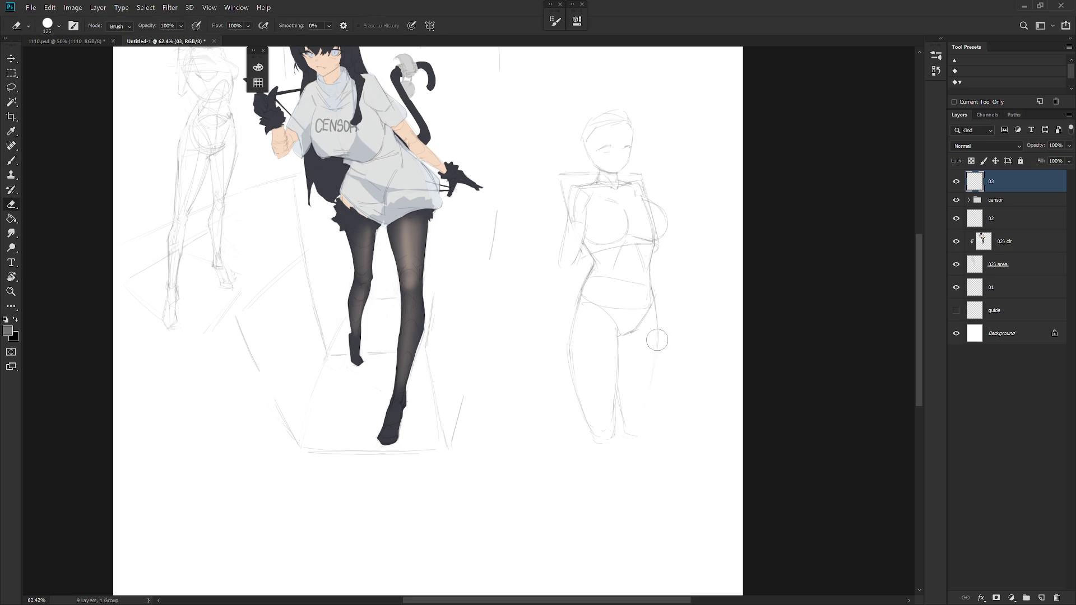
key("b")
key("e")
key("b")
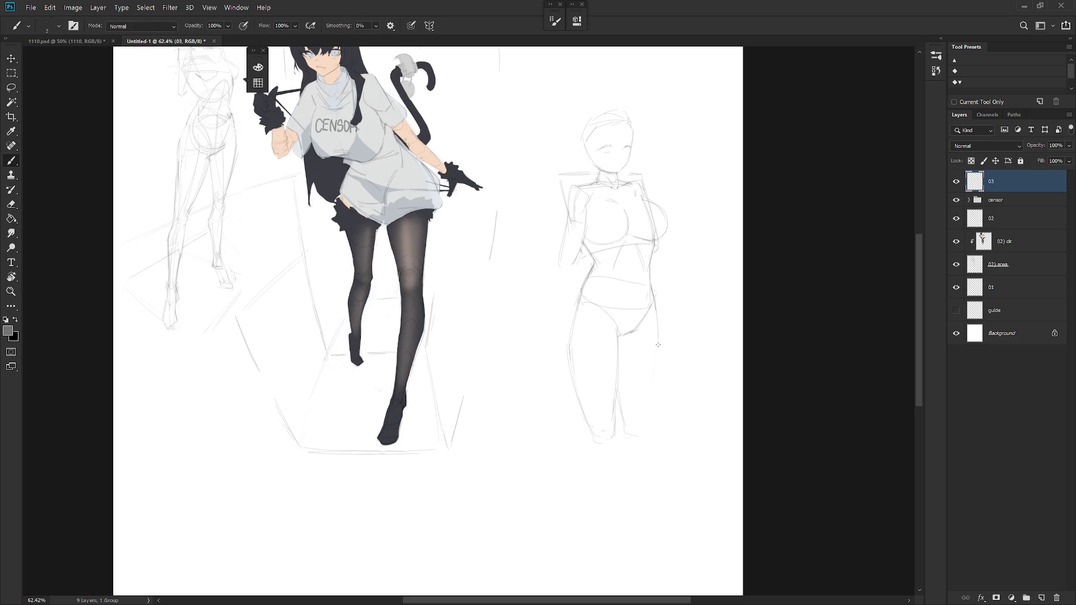
Draw the right leg outline down below the knee and undo the stray line under the left knee.
mouse_move(656, 371)
left_mouse_down()
mouse_move(635, 451)
mouse_move(617, 410)
left_mouse_up()
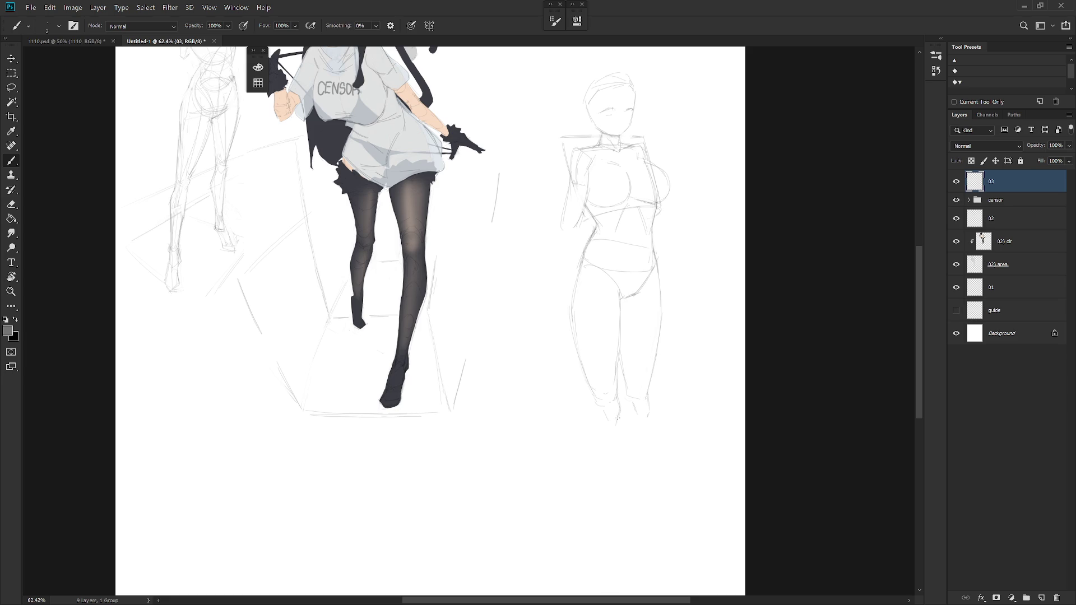
scroll(615, 423, "down", 1)
left_click_drag(619, 421, 616, 397)
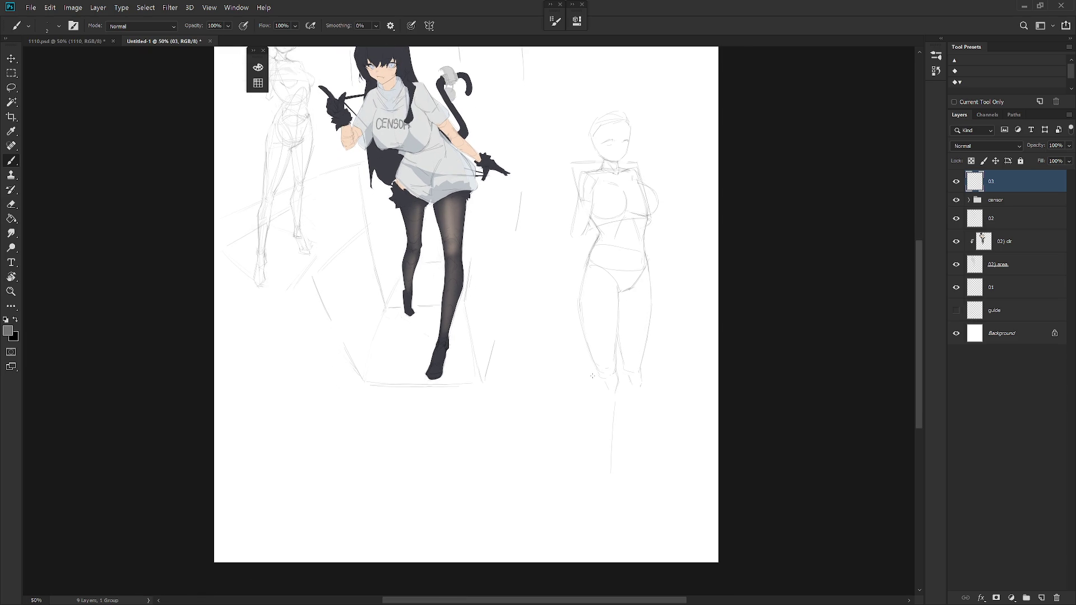
key("ctrl+z")
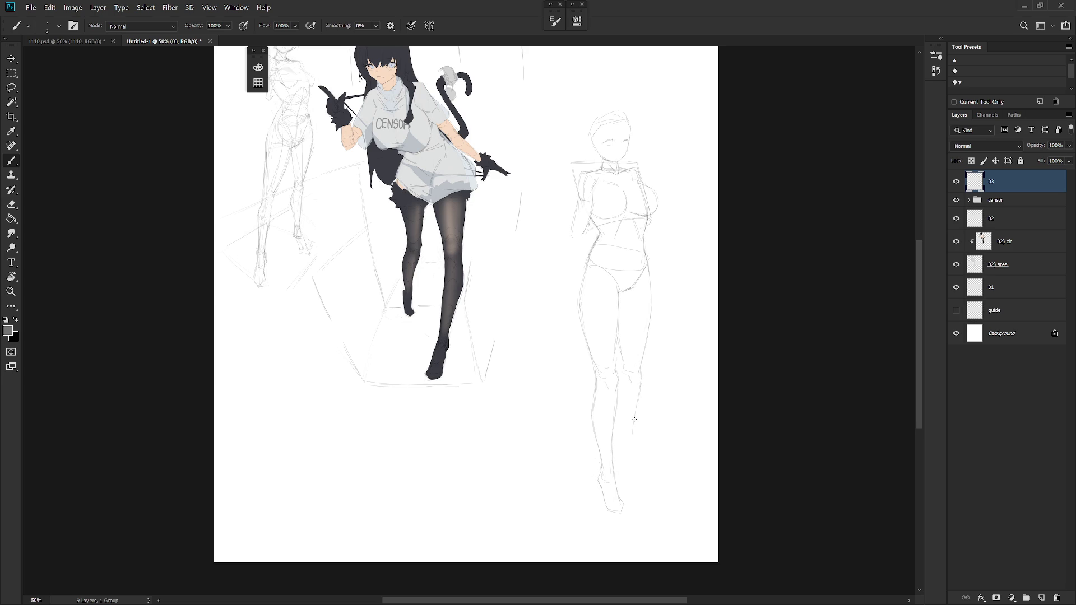
Redraw the right knee of the figure sketch, alternating brush and eraser touch-ups.
key("l")
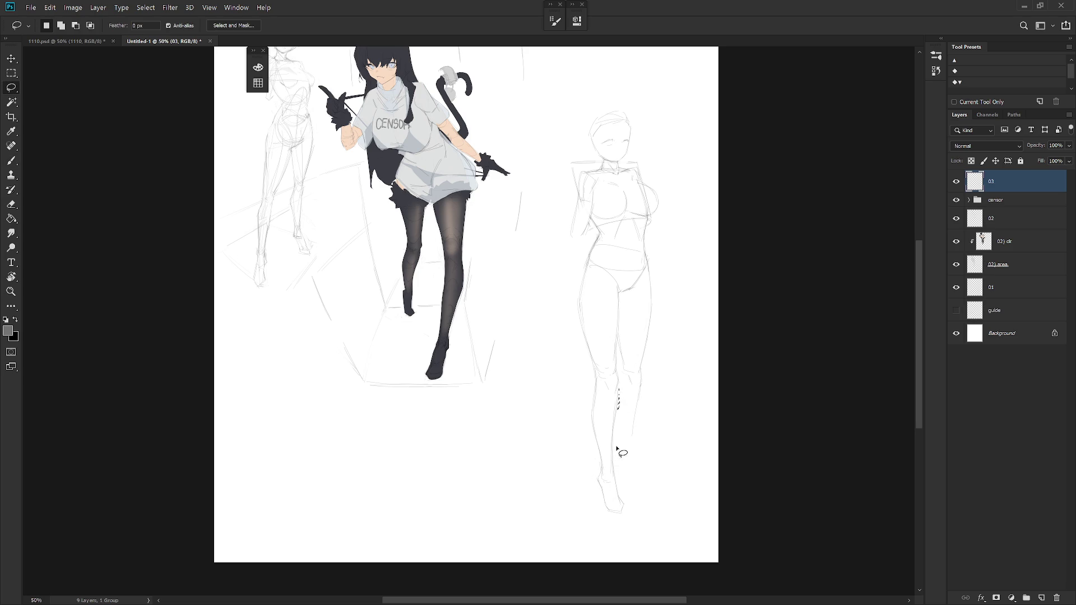
key("e")
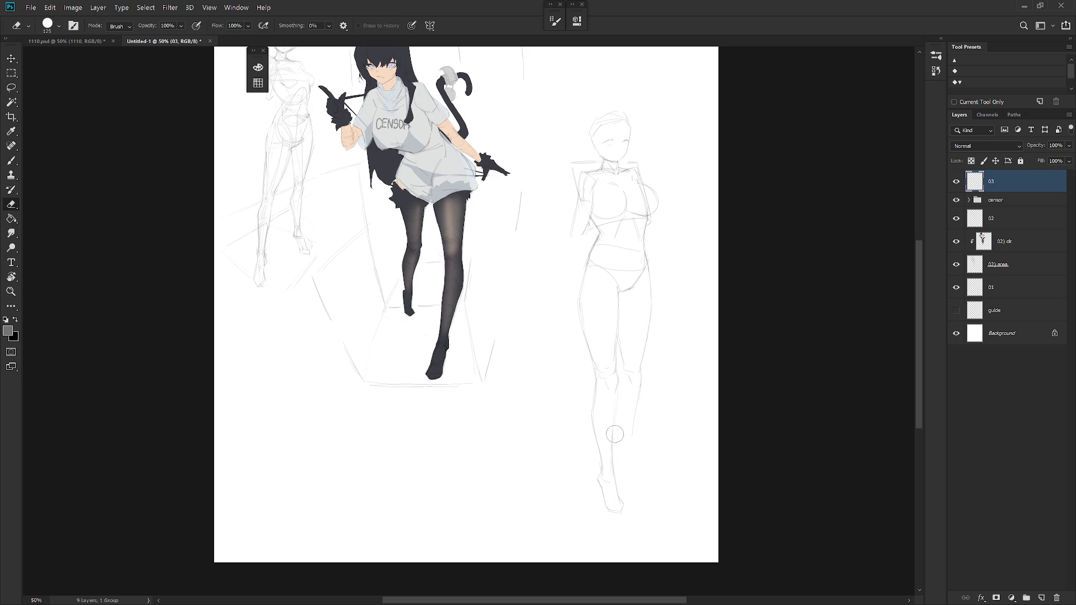
key("b")
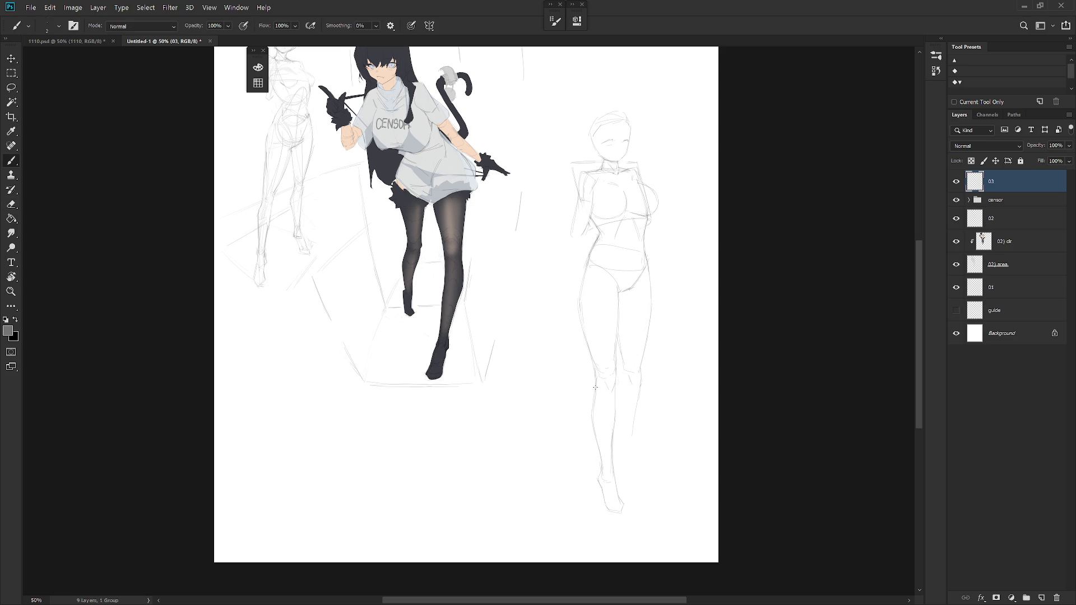
key("e")
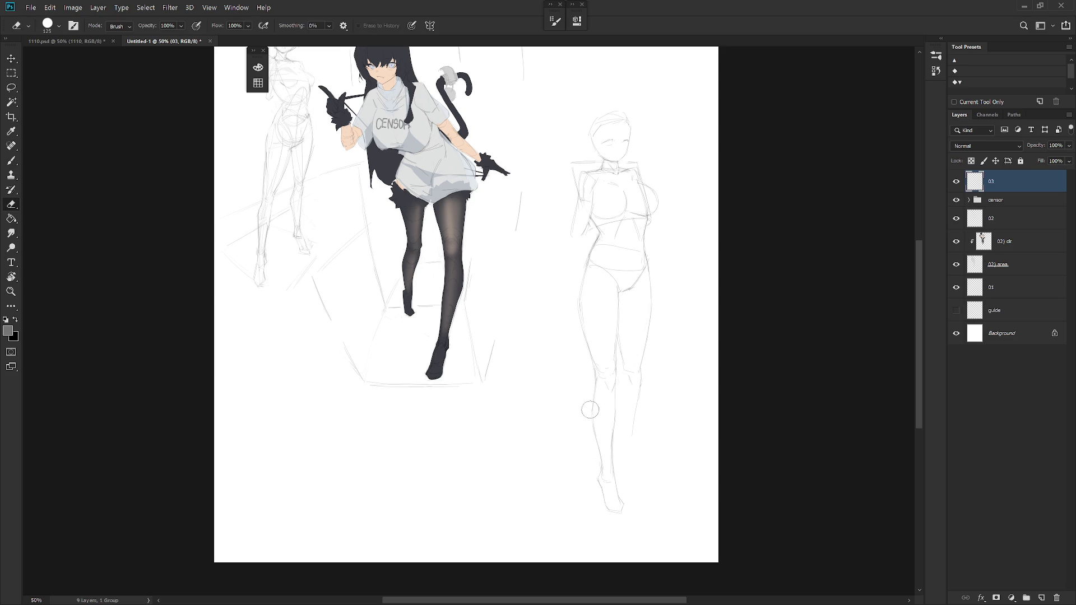
key("b")
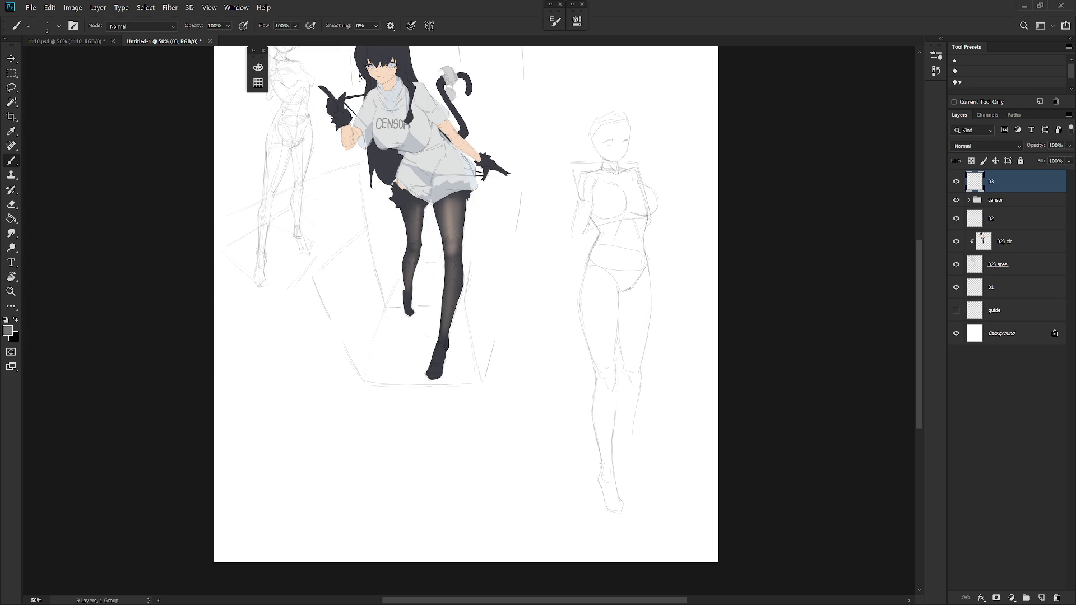
key("e")
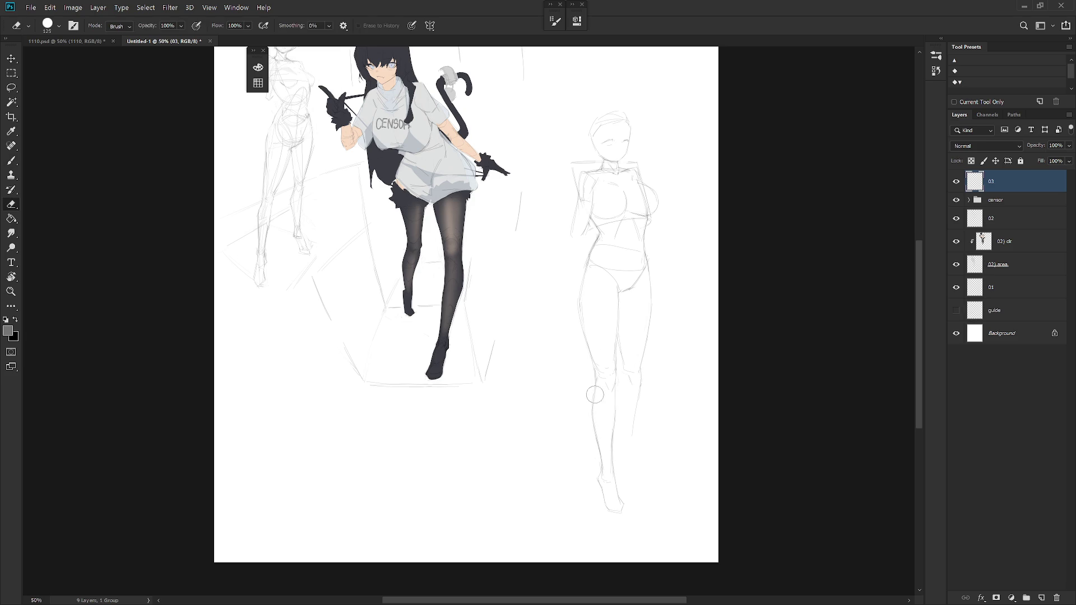
key("b")
key("e")
key("b")
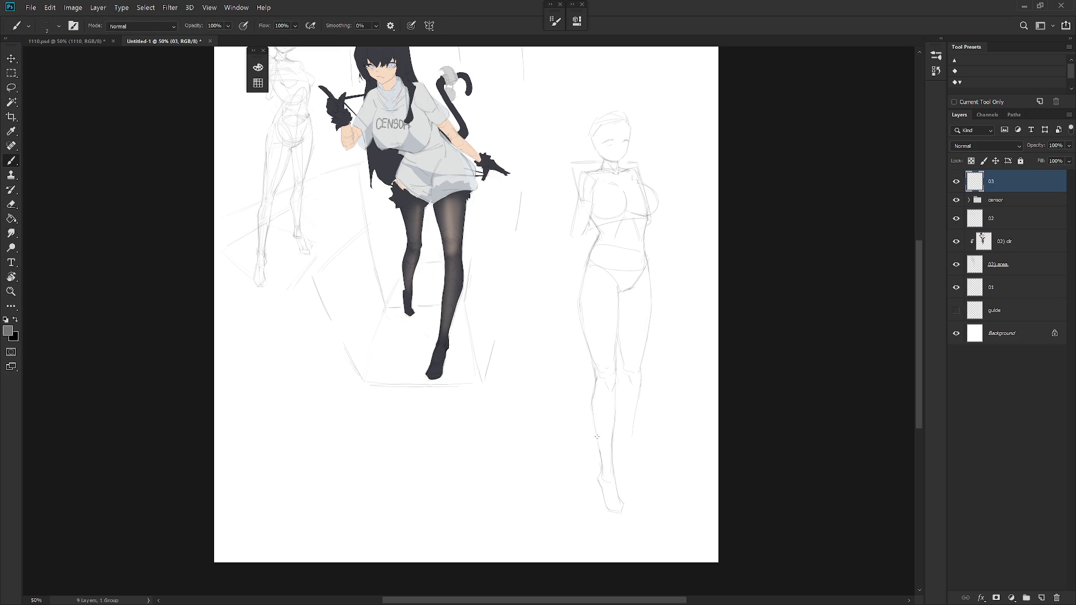
key("e")
key("b")
key("e")
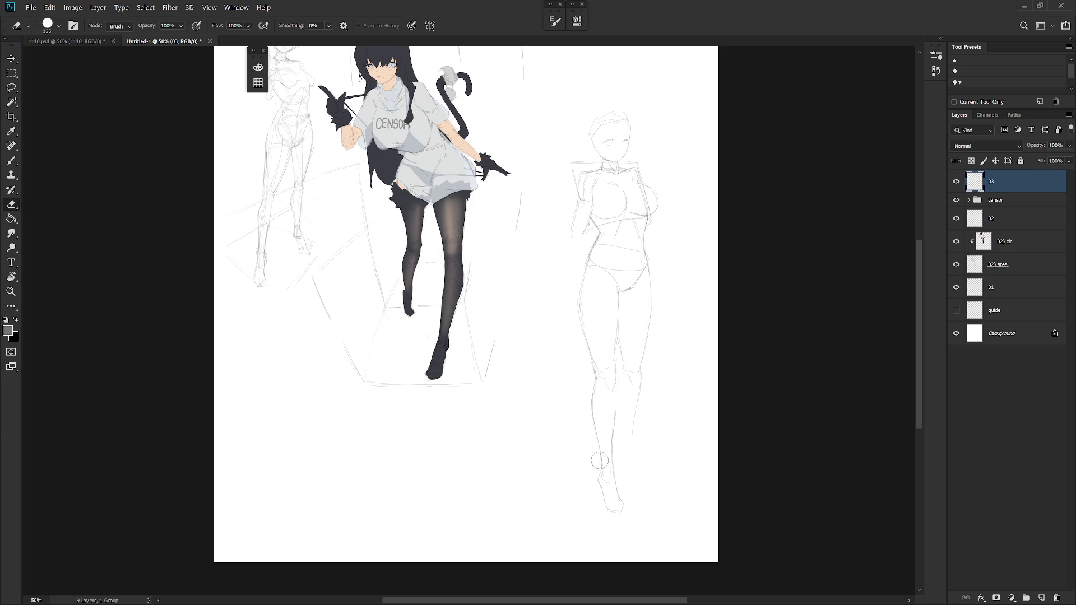
key("b")
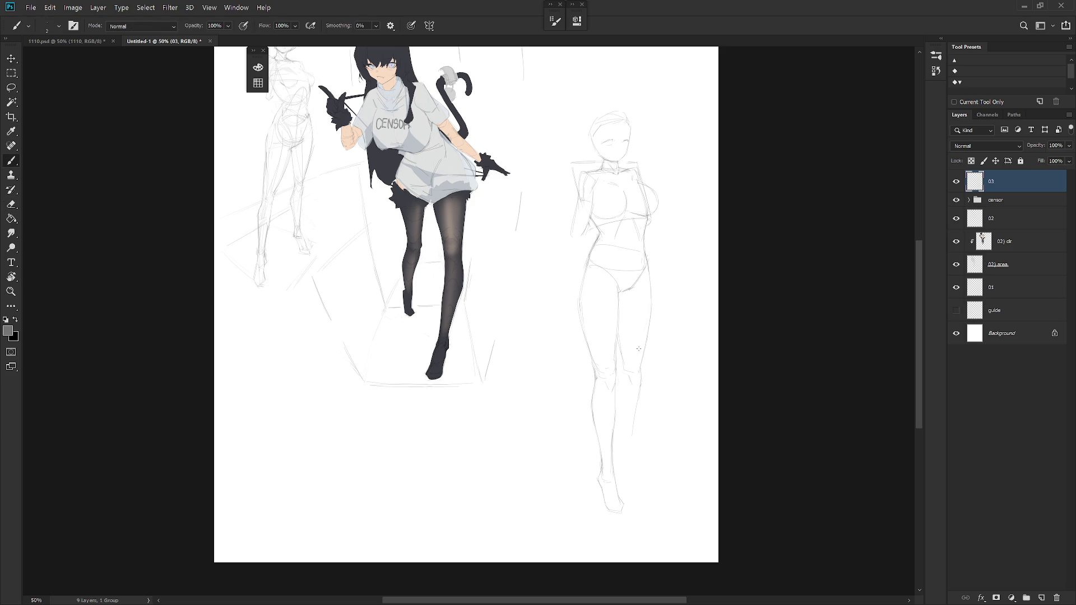
key("e")
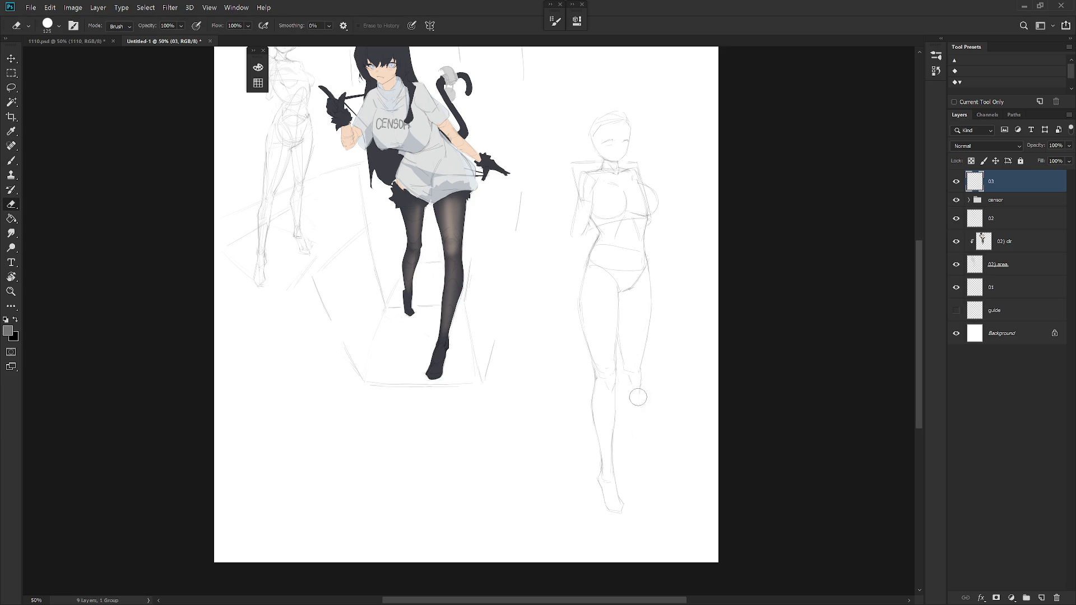
key("b")
left_click_drag(625, 377, 641, 389)
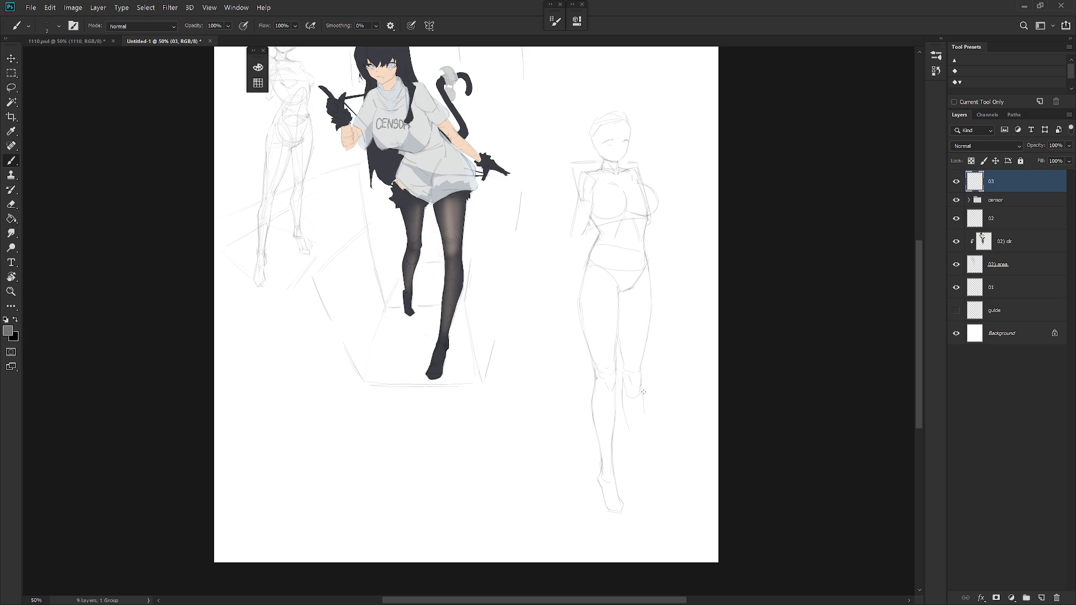
Darken the calf line below the knee and add small marks at the right foot.
left_click_drag(641, 406, 639, 437)
left_click_drag(633, 498, 636, 502)
key("alt")
key("e")
key("b")
key("e")
key("b")
scroll(647, 456, "down", 2)
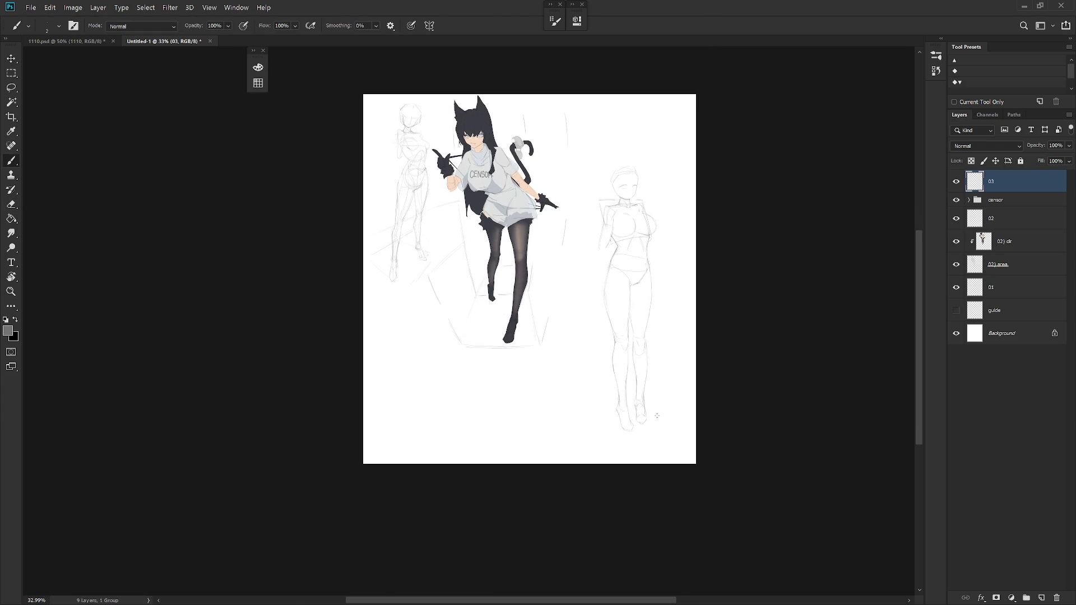
scroll(664, 412, "up", 2)
scroll(613, 419, "up", 1)
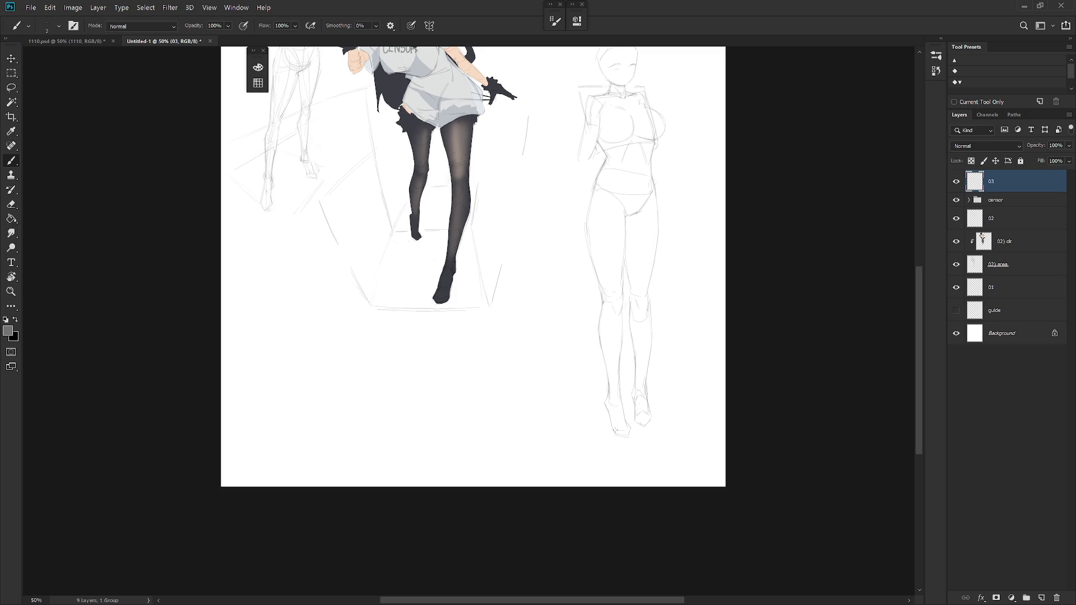
scroll(636, 396, "up", 1)
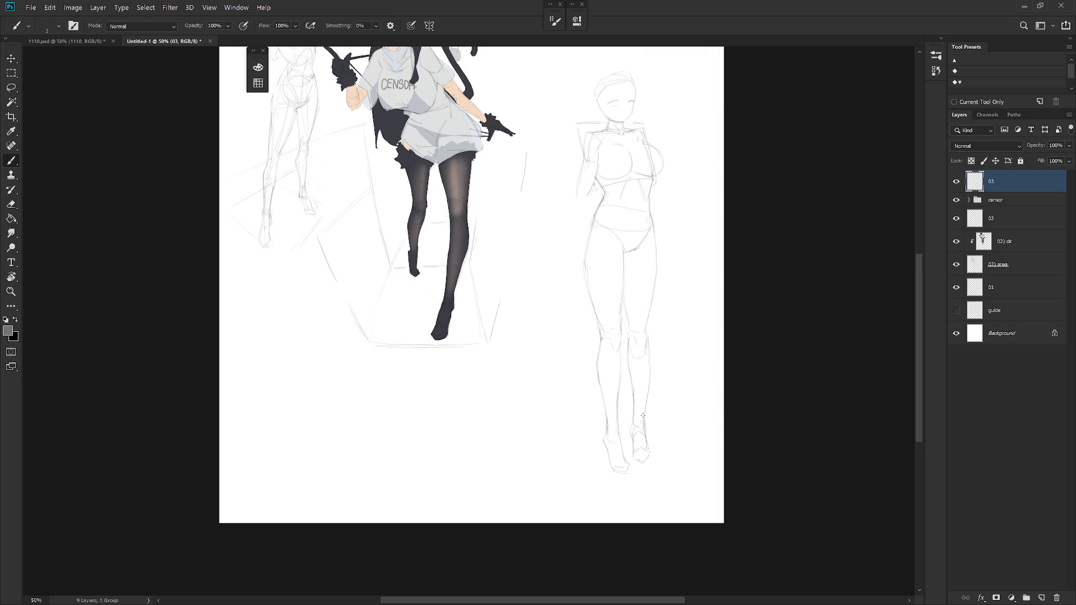
scroll(653, 384, "up", 1)
Add a short brush stroke refining the ankle and foot lines of the sketch.
key("e")
key("b")
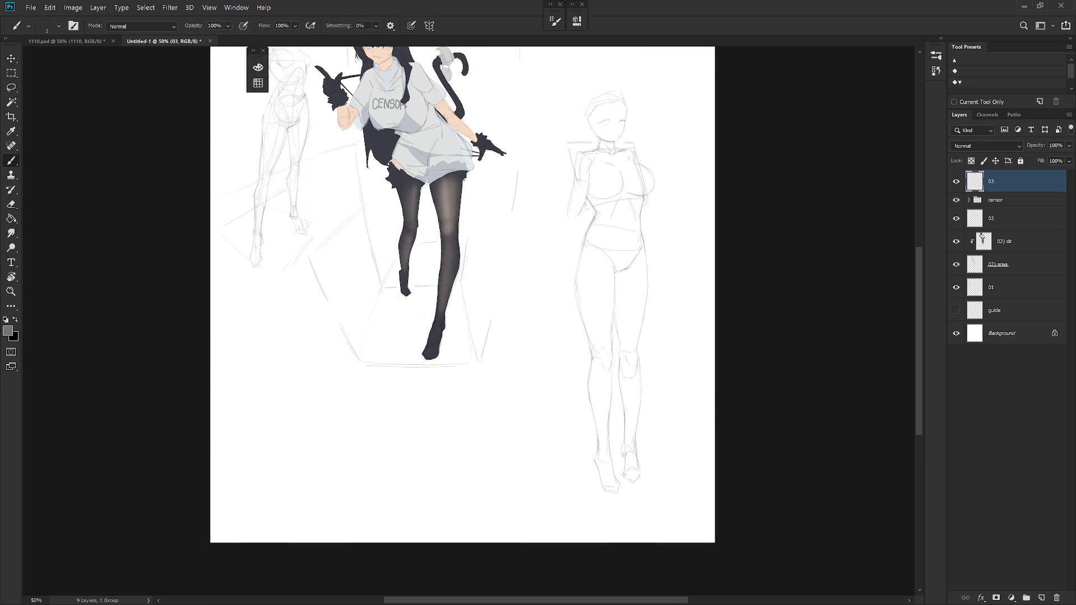
key("e")
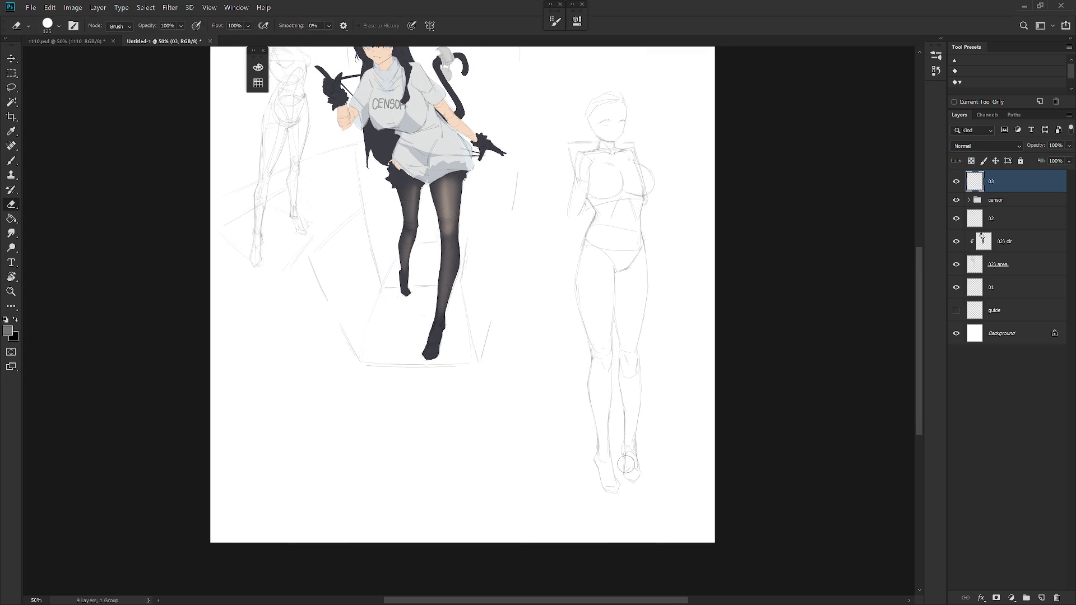
key("b")
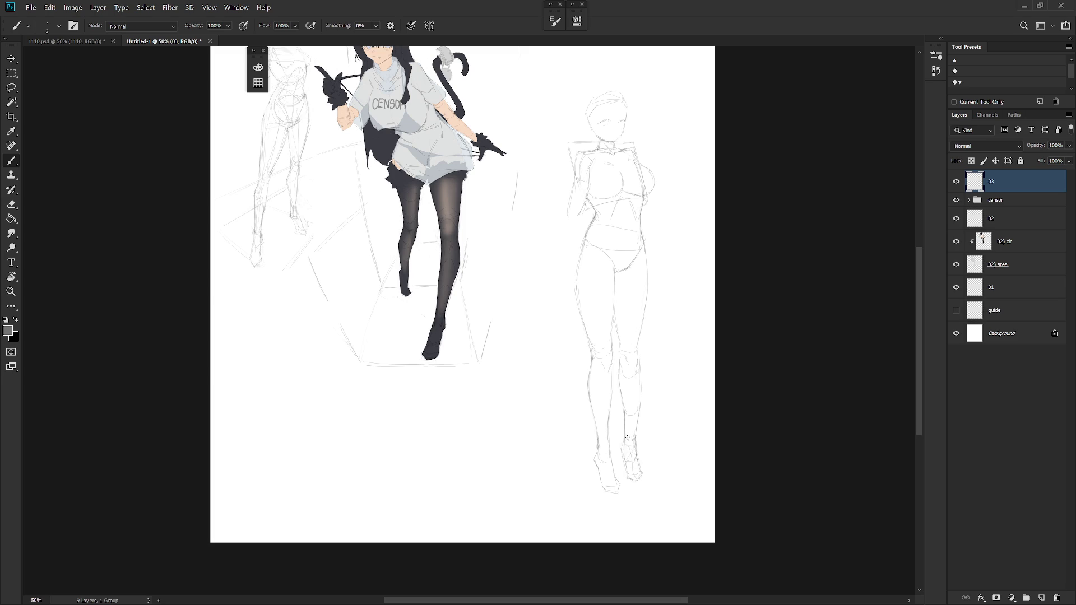
left_click_drag(625, 458, 635, 444)
scroll(657, 410, "down", 3)
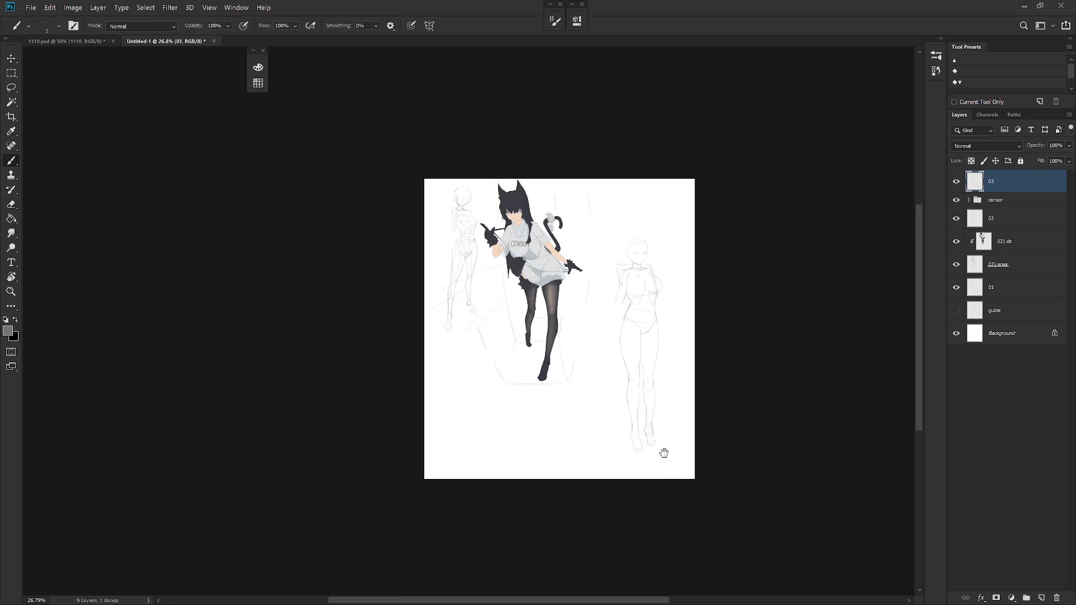
scroll(668, 440, "up", 4)
scroll(667, 425, "up", 1)
Erase the faint stray sketch lines near the right figure's knee.
key("e")
left_click_drag(635, 396, 634, 401)
key("b")
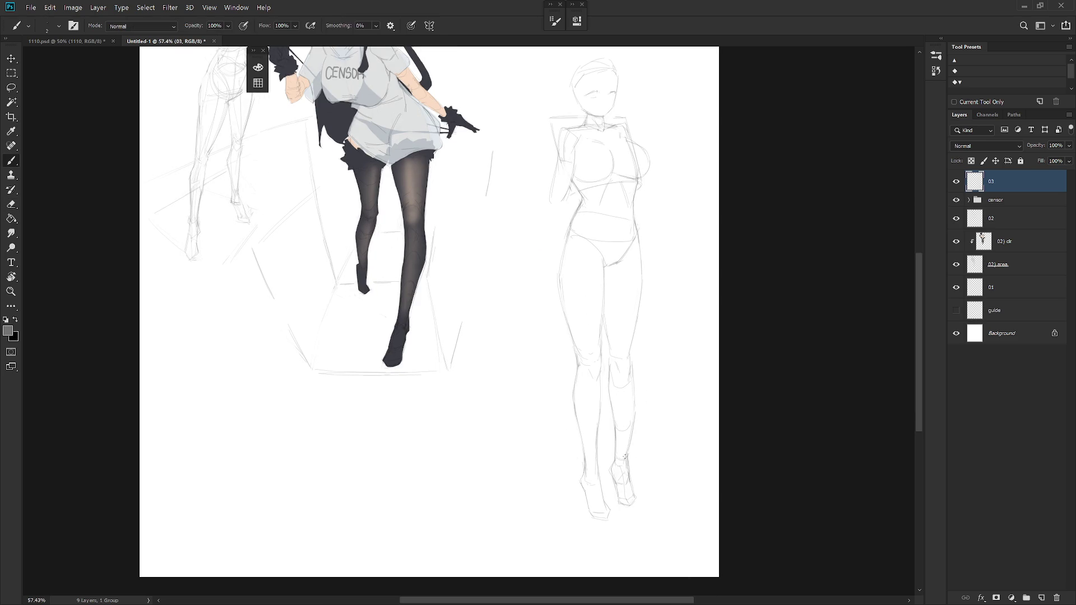
key("e")
key("b")
scroll(619, 409, "down", 3)
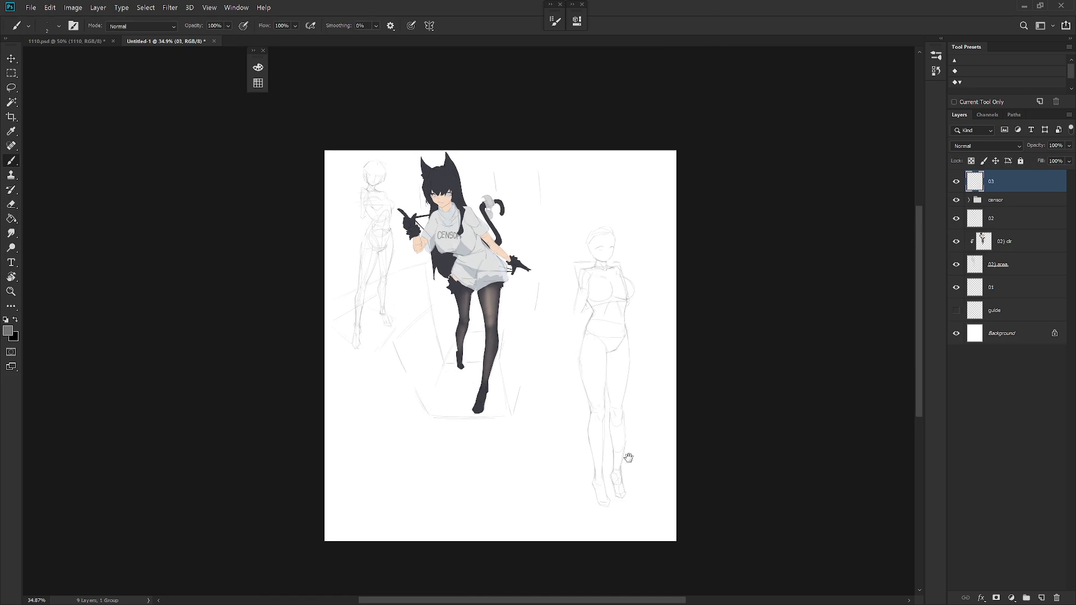
scroll(641, 413, "up", 3)
key("e")
key("b")
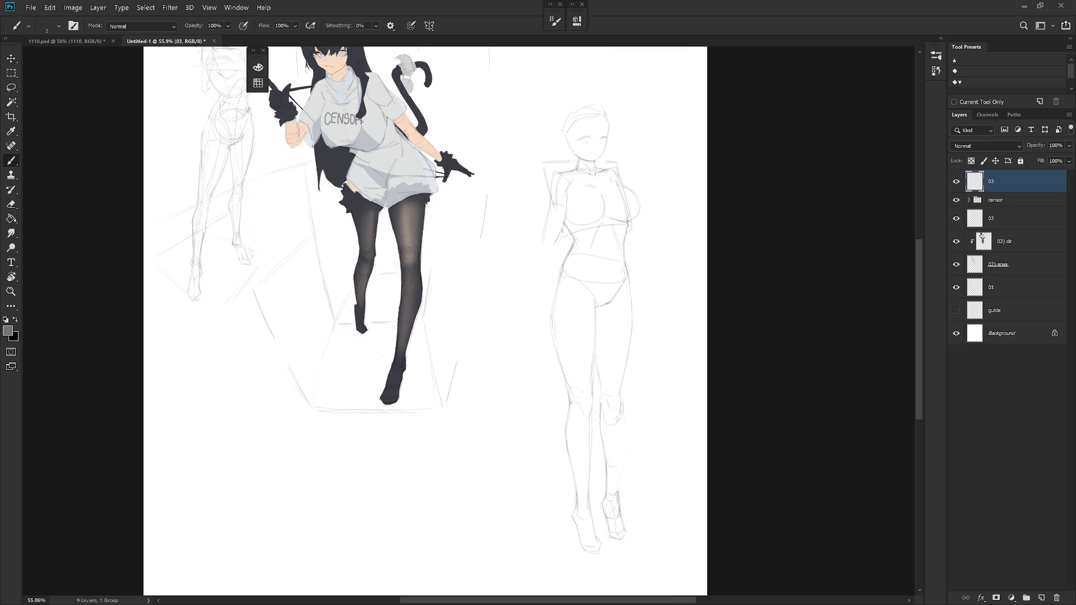
Draw the calf line and a mark on the inner thigh of the right figure.
left_click_drag(621, 435, 621, 460)
key("e")
key("b")
left_click_drag(597, 382, 600, 397)
key("e")
key("b")
key("e")
key("b")
scroll(614, 462, "down", 1)
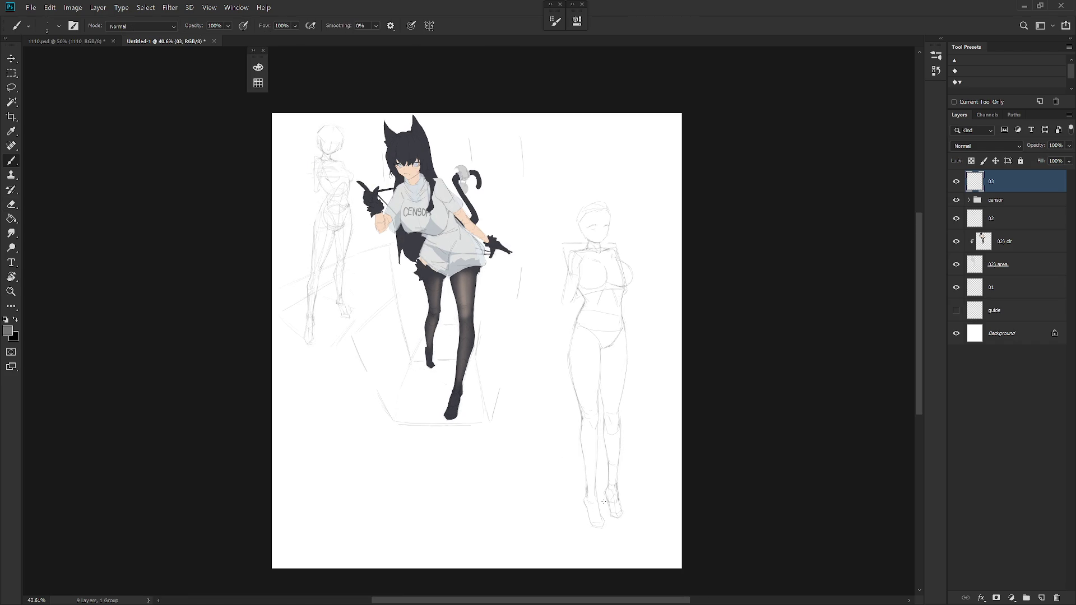
scroll(604, 501, "up", 1)
Draw a short construction line across the right figure's thigh and recentre the view.
key("e")
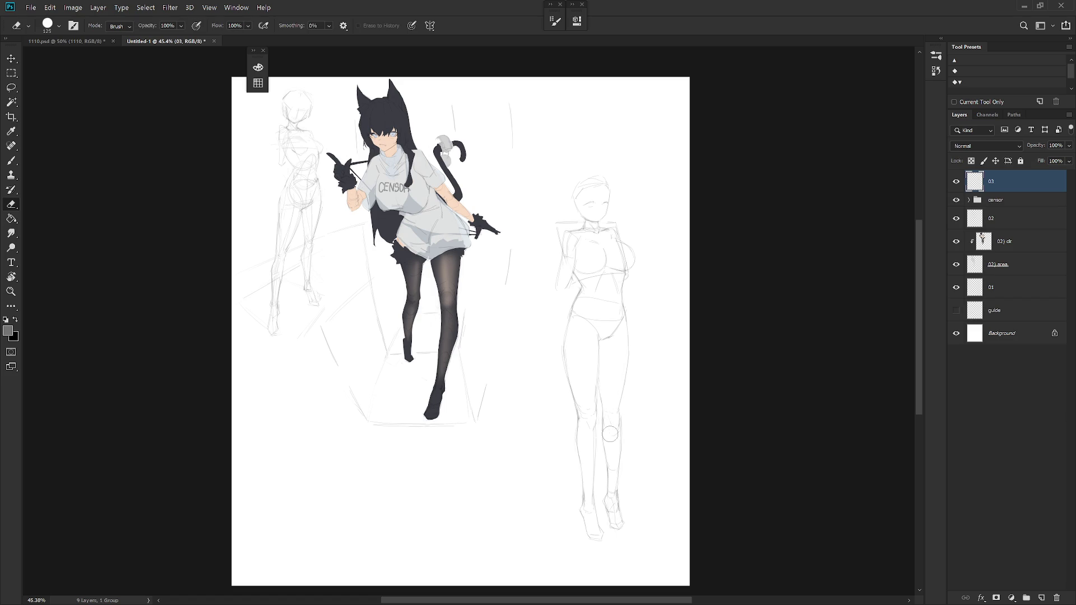
key("b")
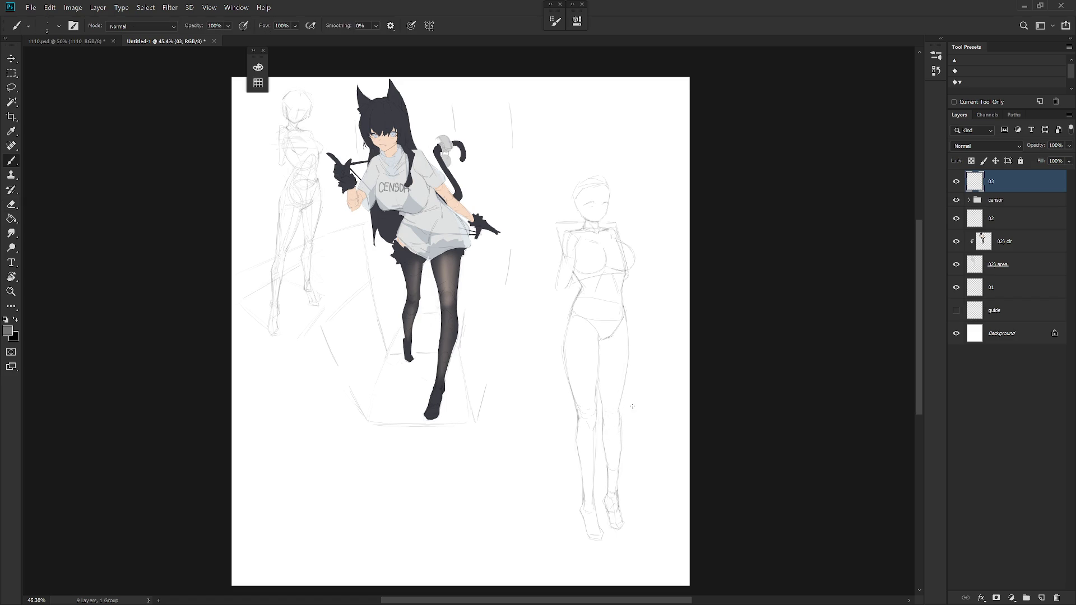
scroll(600, 402, "up", 2)
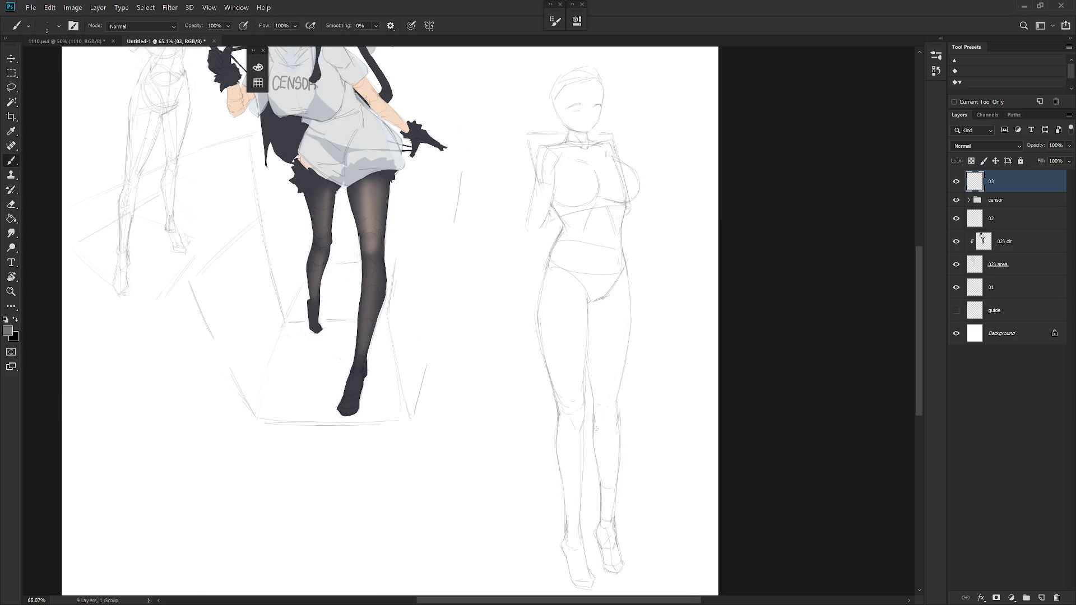
scroll(614, 410, "down", 3)
scroll(631, 356, "up", 2)
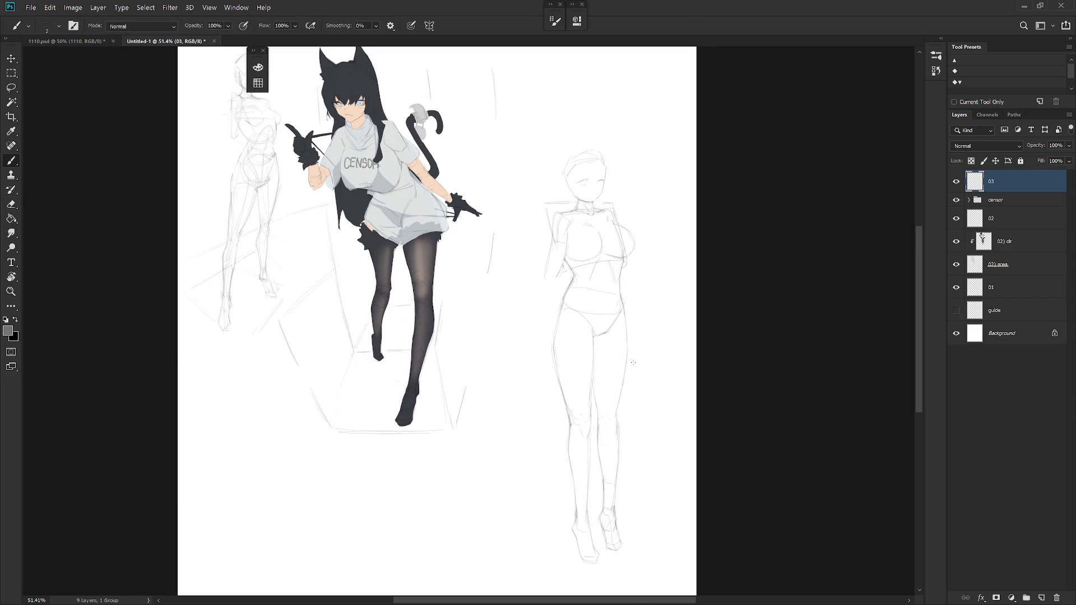
scroll(595, 307, "up", 2)
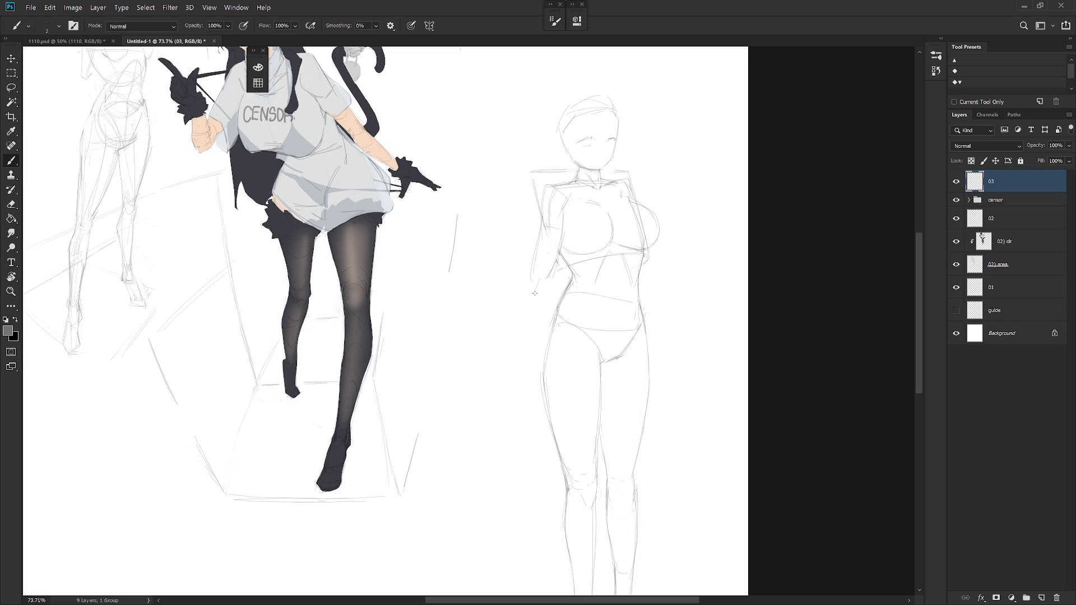
scroll(588, 311, "down", 2)
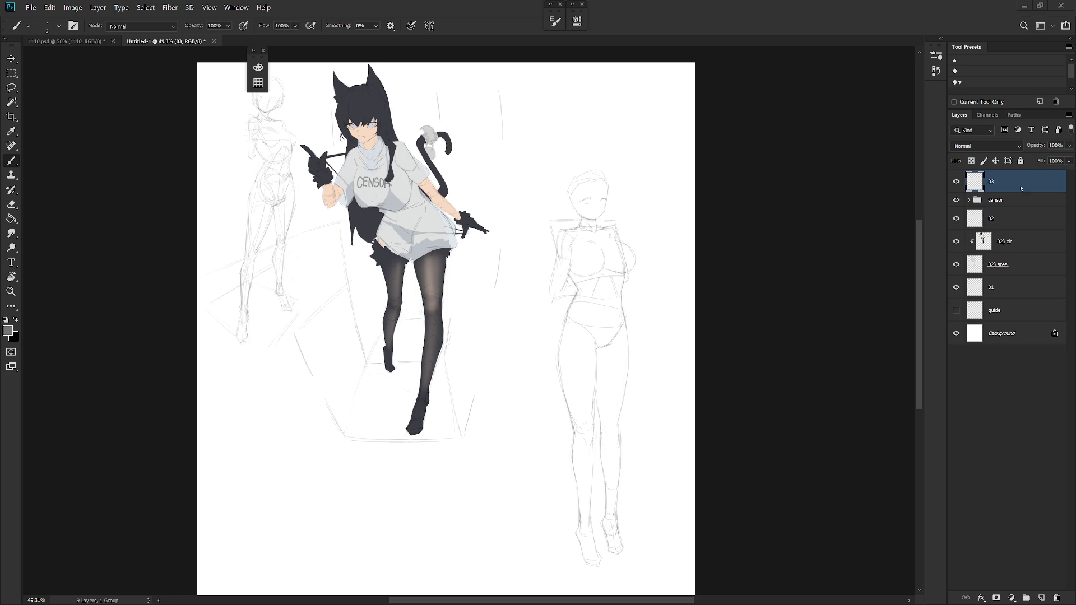
scroll(595, 363, "up", 3)
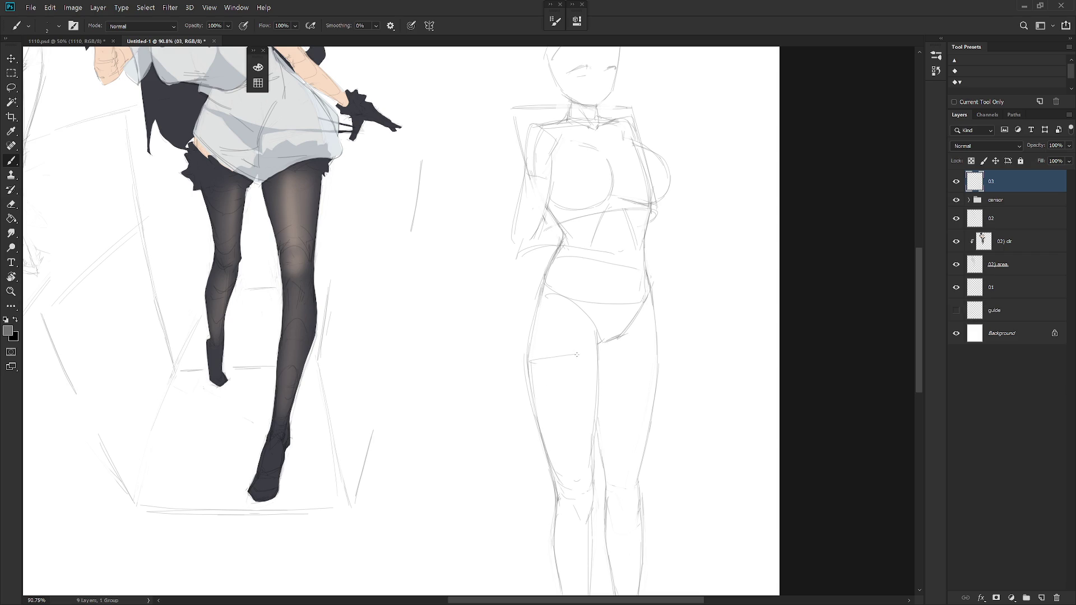
left_click_drag(536, 360, 560, 357)
scroll(593, 361, "down", 3)
scroll(591, 391, "down", 1)
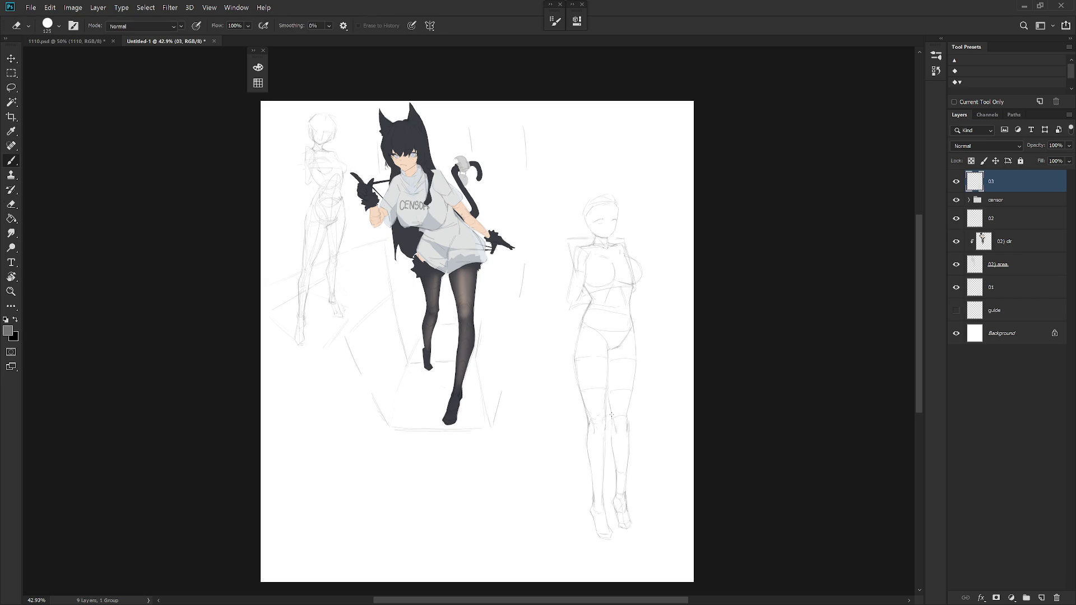
key("e")
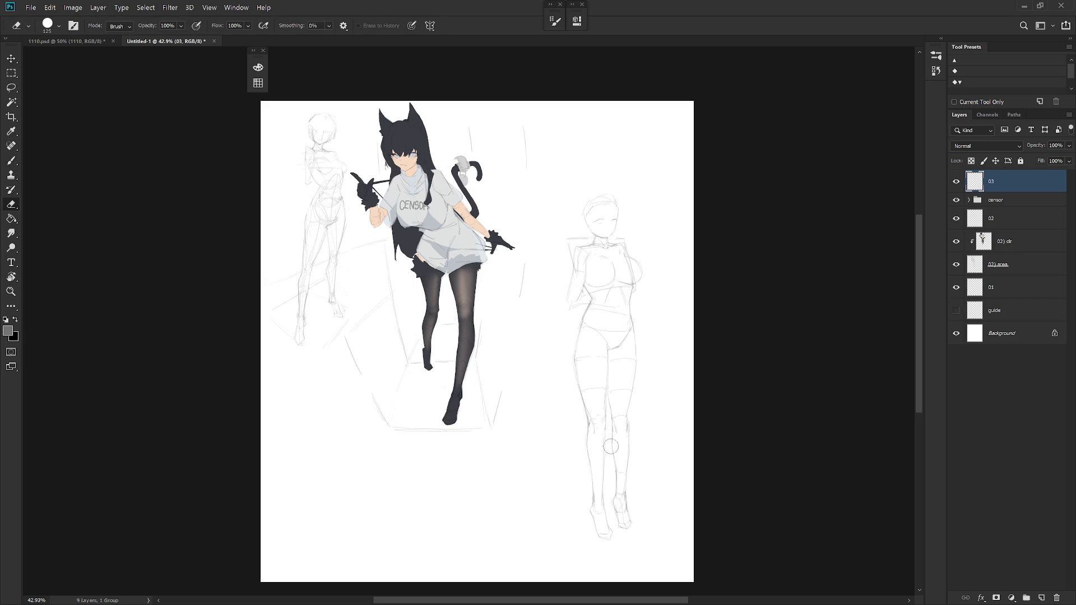
key("b")
scroll(632, 456, "down", 2)
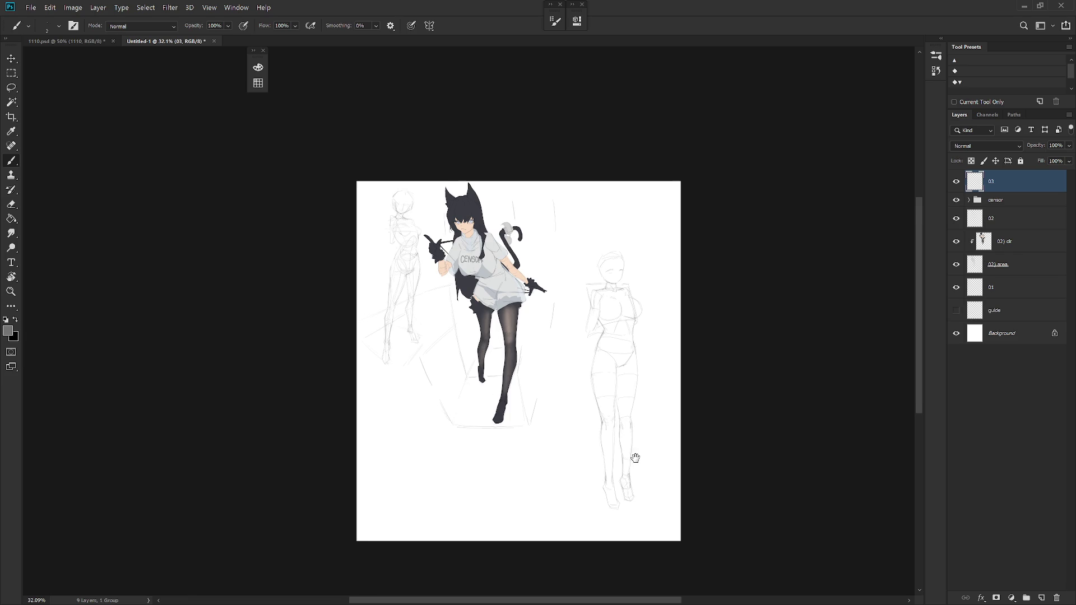
scroll(643, 445, "up", 2)
mouse_move(644, 463)
left_mouse_down()
mouse_move(641, 399)
mouse_move(641, 471)
left_mouse_up()
scroll(635, 382, "up", 1)
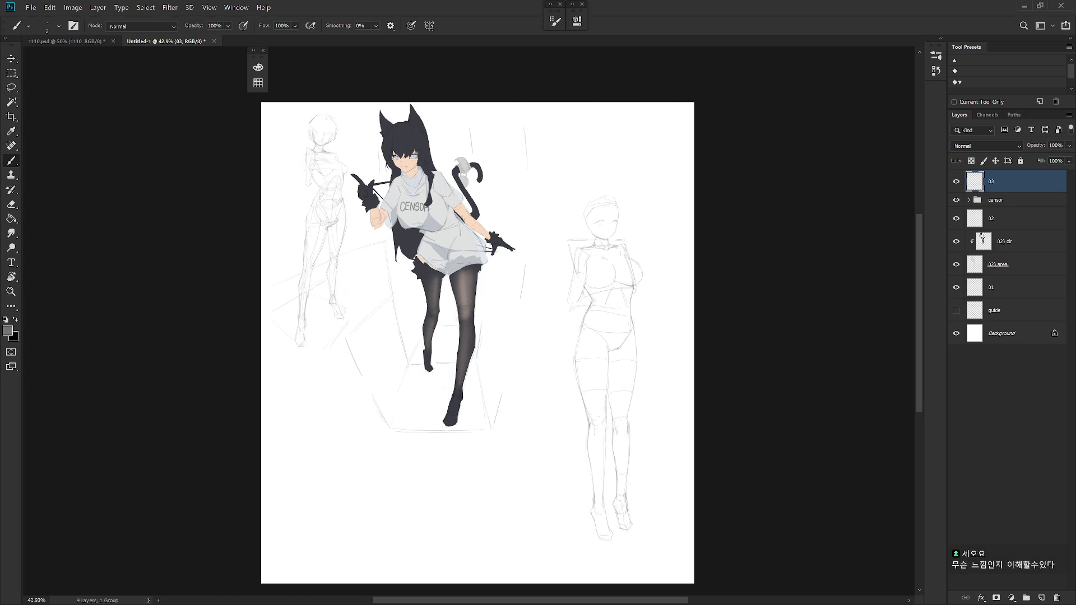
Free-transform the right-hand figure sketch, rotating it about 2.3 degrees, and commit.
key("ctrl+t")
left_click_drag(675, 174, 682, 182)
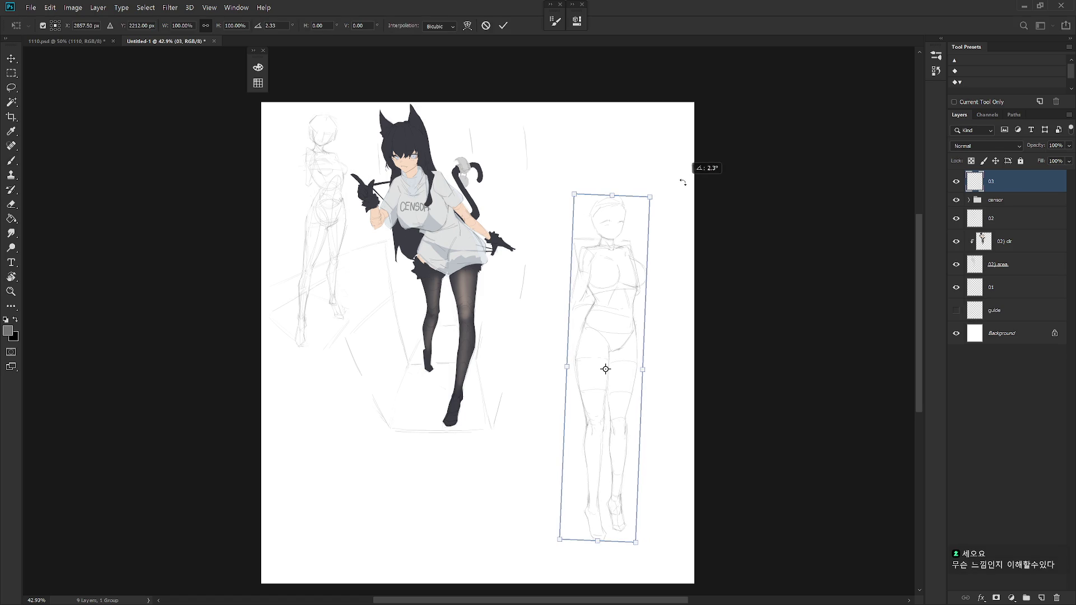
key("b")
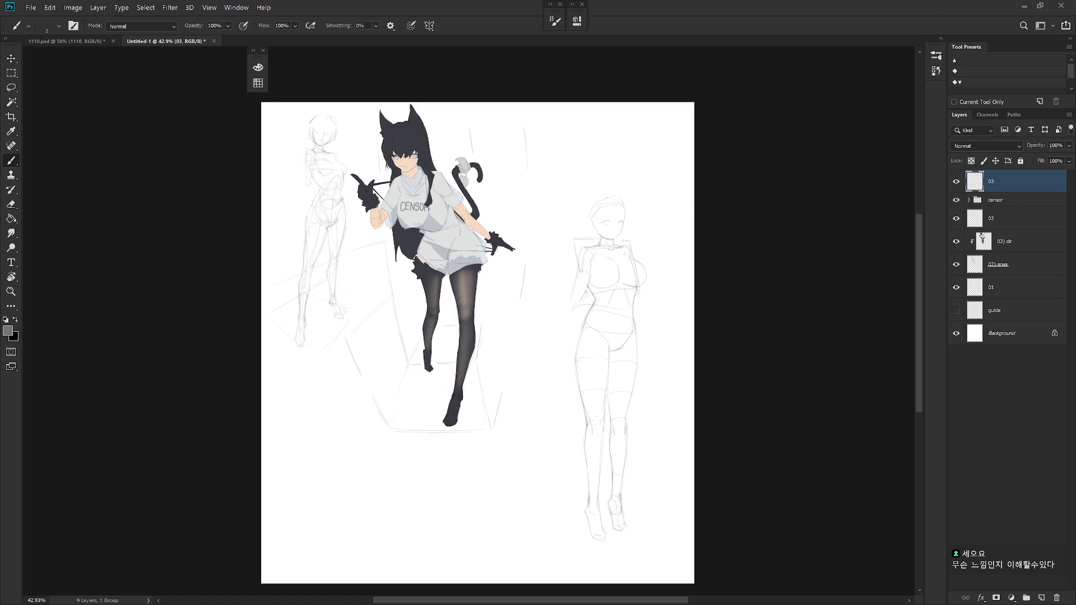
scroll(625, 439, "up", 2)
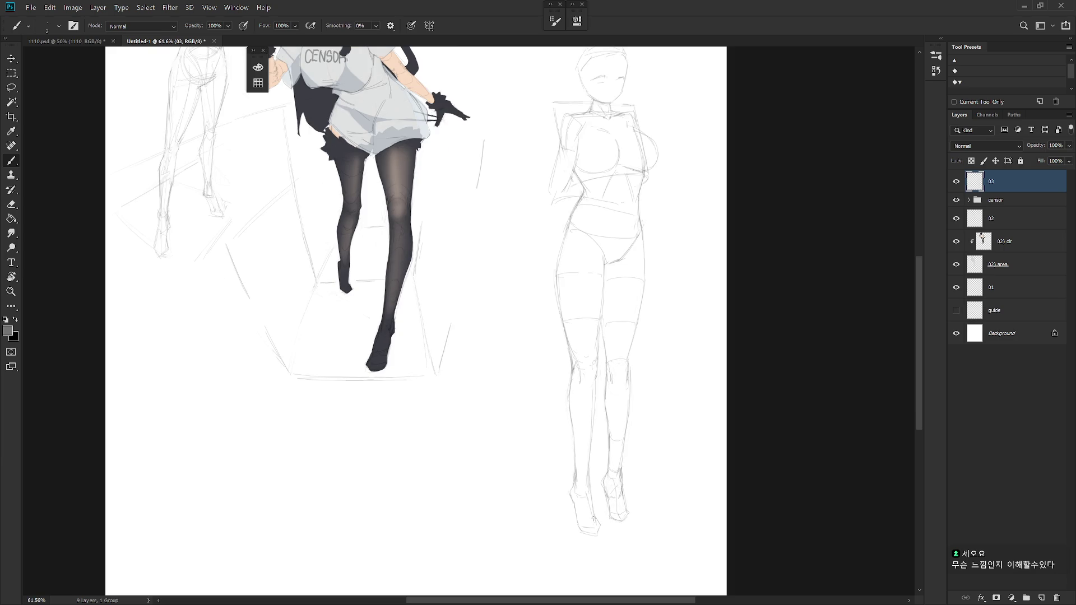
left_click_drag(637, 440, 633, 483)
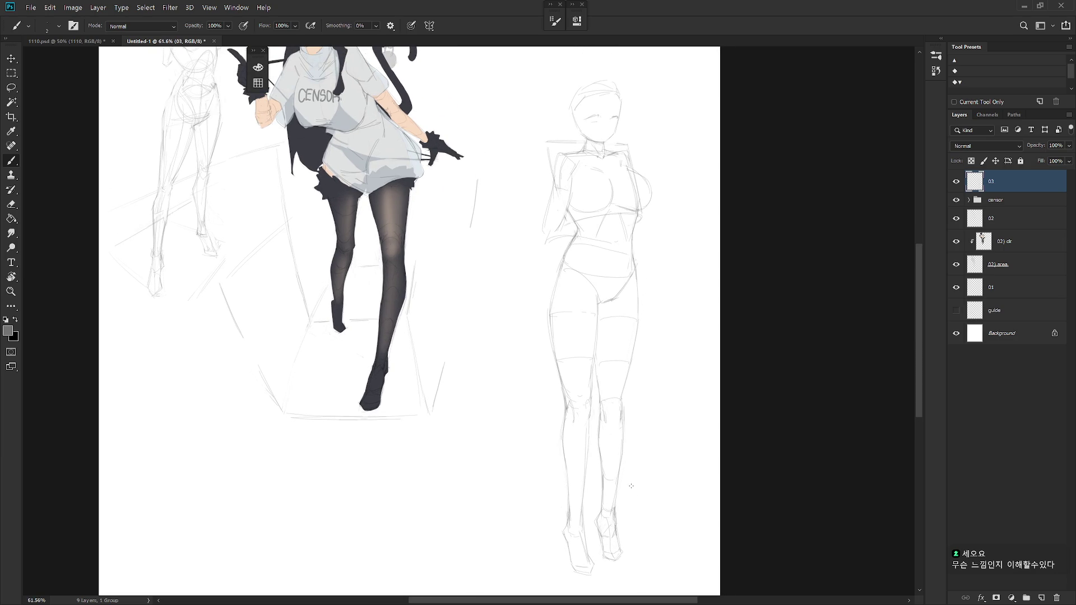
scroll(630, 486, "down", 2)
Toggle brush and eraser over the legs, then mirror the canvas view horizontally.
key("e")
key("b")
key("e")
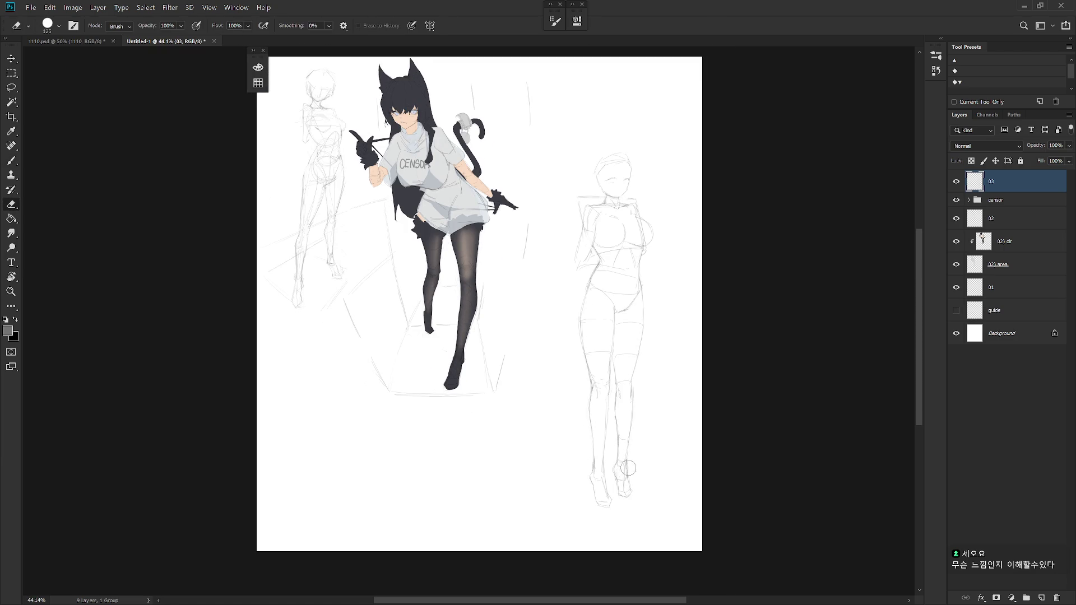
key("b")
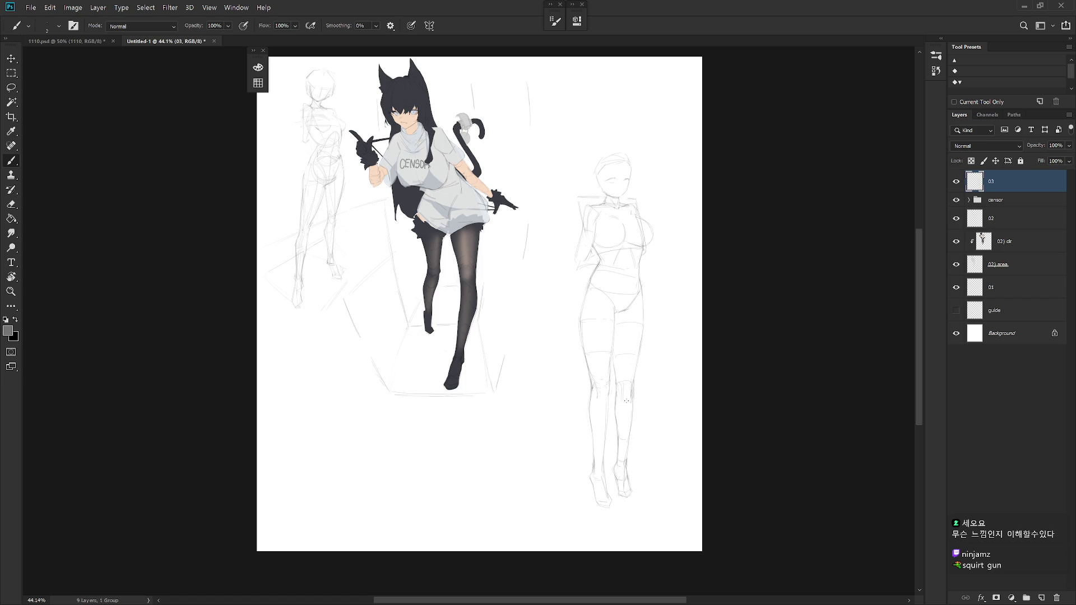
scroll(602, 496, "down", 2)
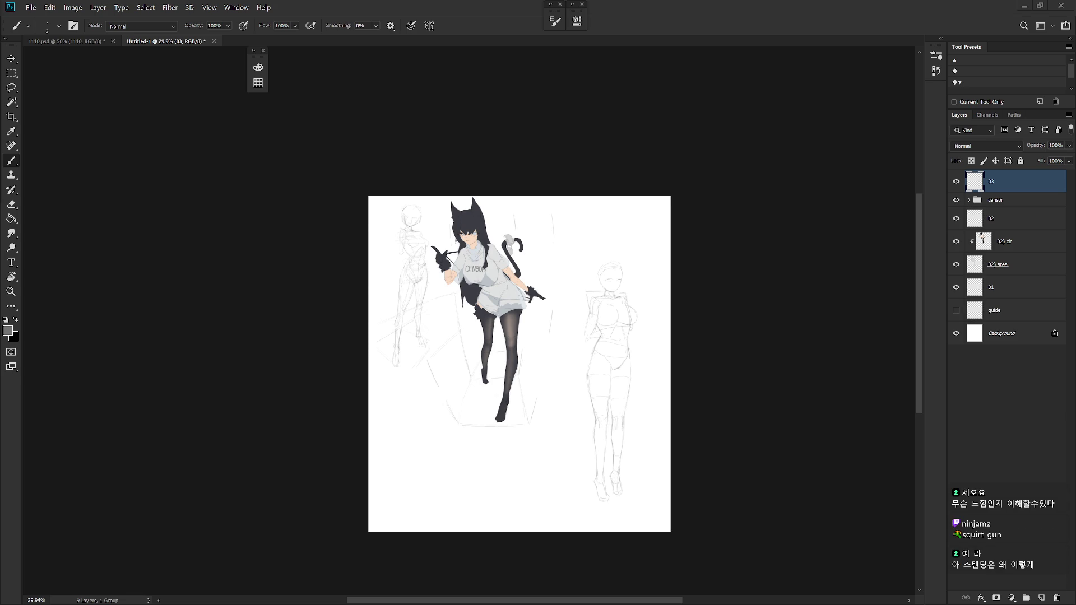
key("h")
Flip the canvas view back to normal and make brush-and-eraser touch-ups on the right figure.
left_click_drag(496, 401, 544, 427)
key("h")
left_click_drag(739, 473, 639, 464)
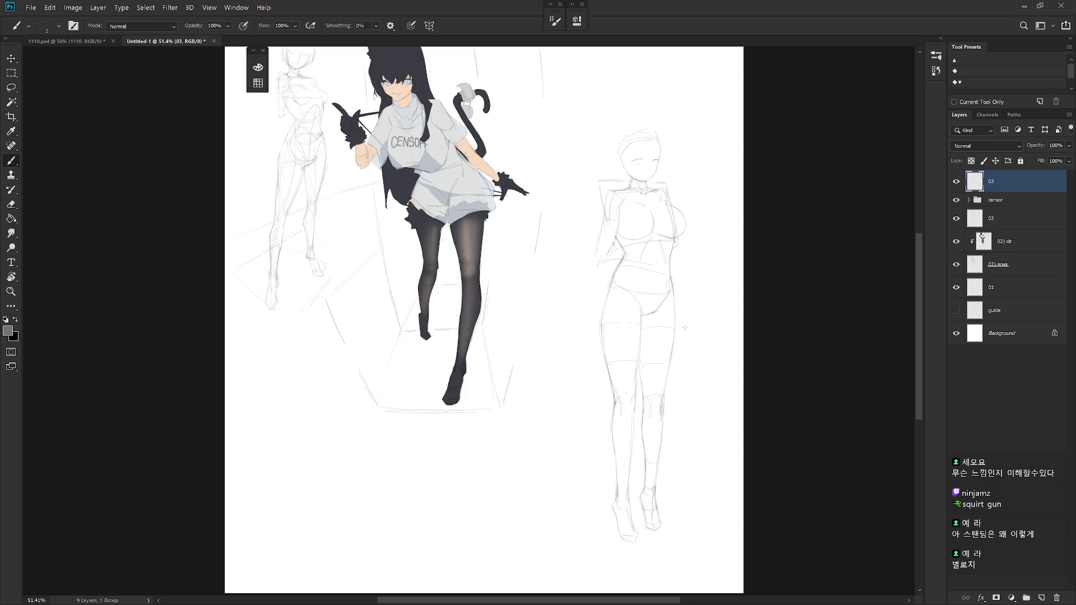
key("e")
key("b")
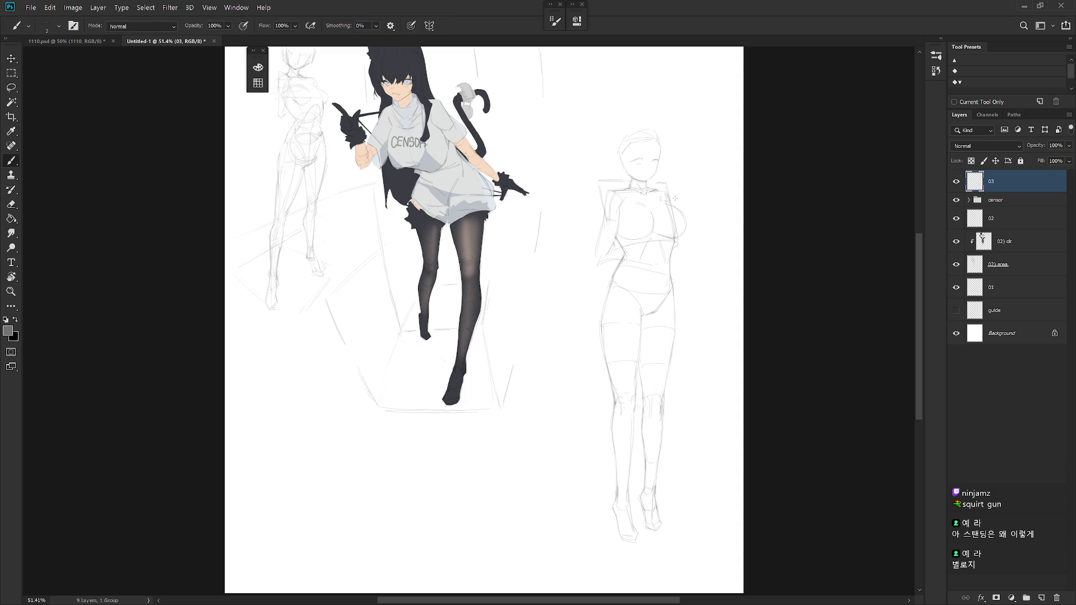
scroll(690, 281, "down", 2)
scroll(669, 303, "up", 2)
key("e")
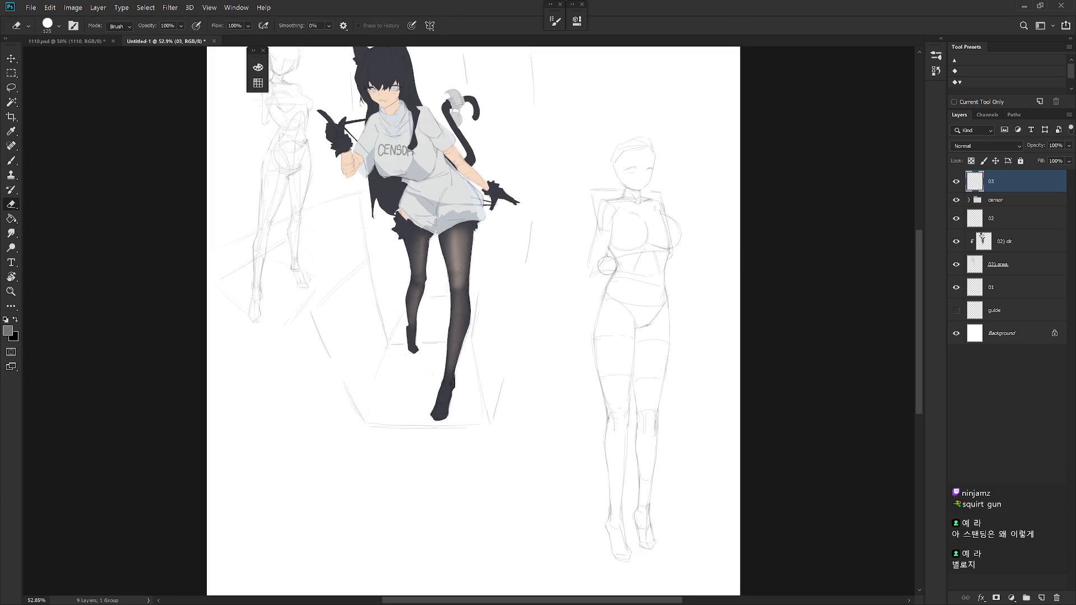
key("b")
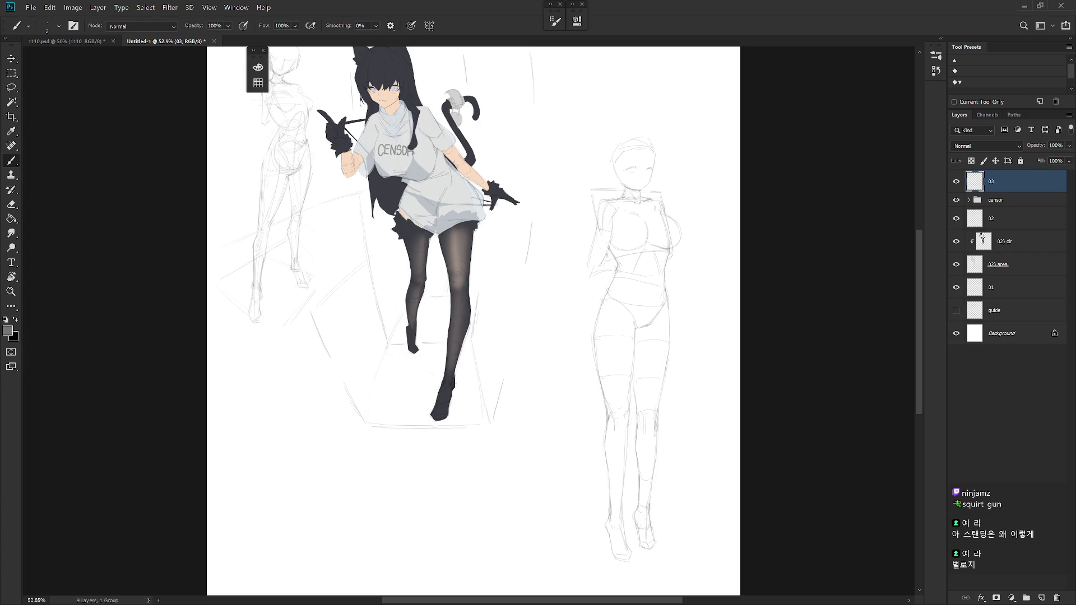
key("e")
key("b")
key("e")
key("b")
key("e")
key("b")
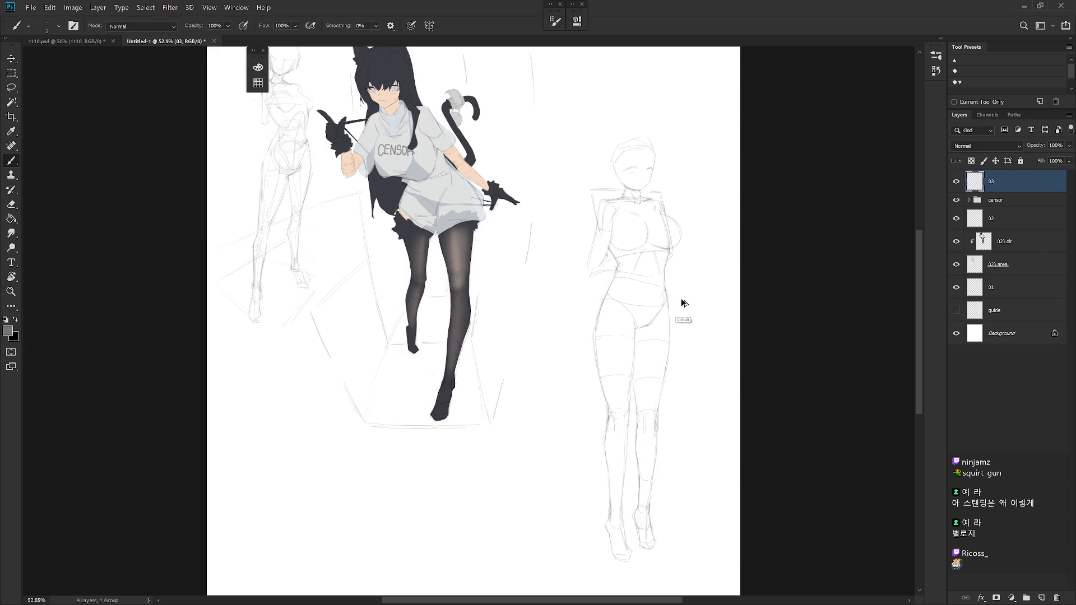
scroll(675, 307, "down", 2)
scroll(683, 311, "up", 2)
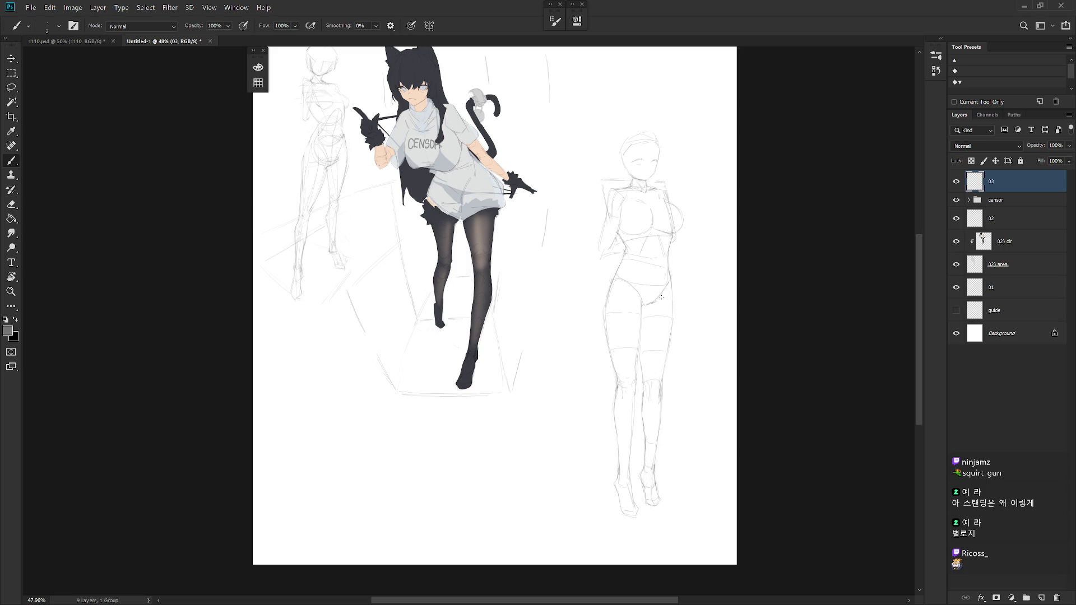
Continue erase-and-redraw touch-ups on the right figure's torso and arm lines.
key("e")
key("b")
key("e")
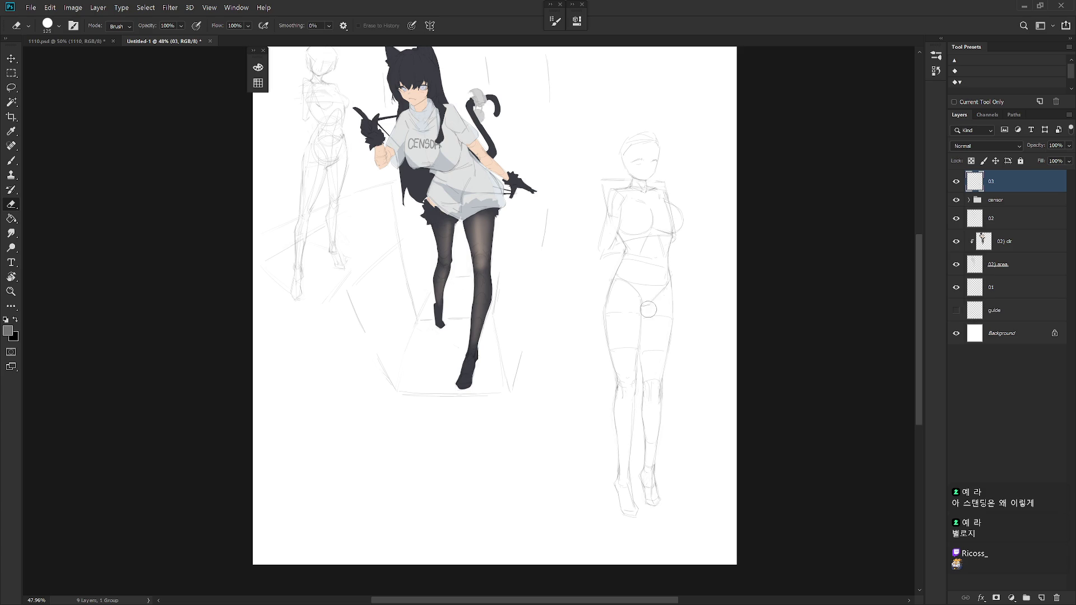
key("b")
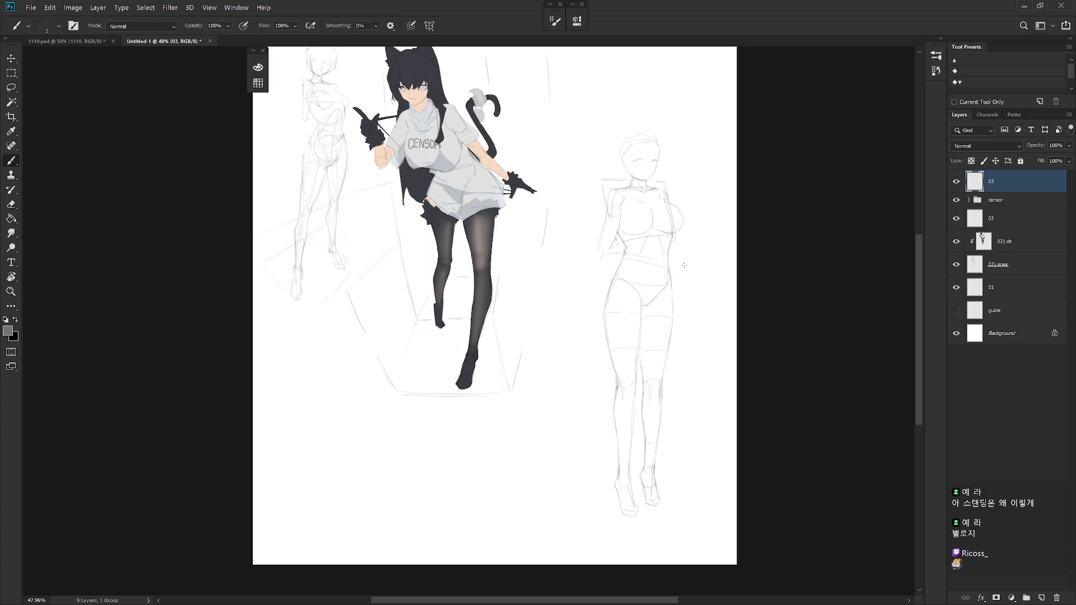
left_click_drag(681, 267, 651, 300)
key("e")
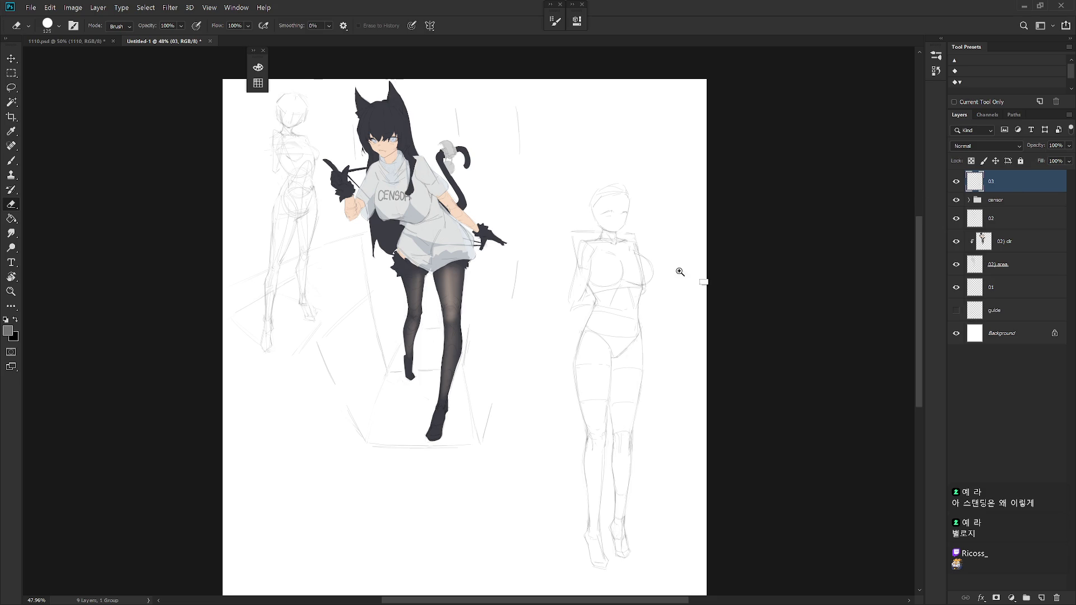
scroll(626, 280, "up", 3)
key("b")
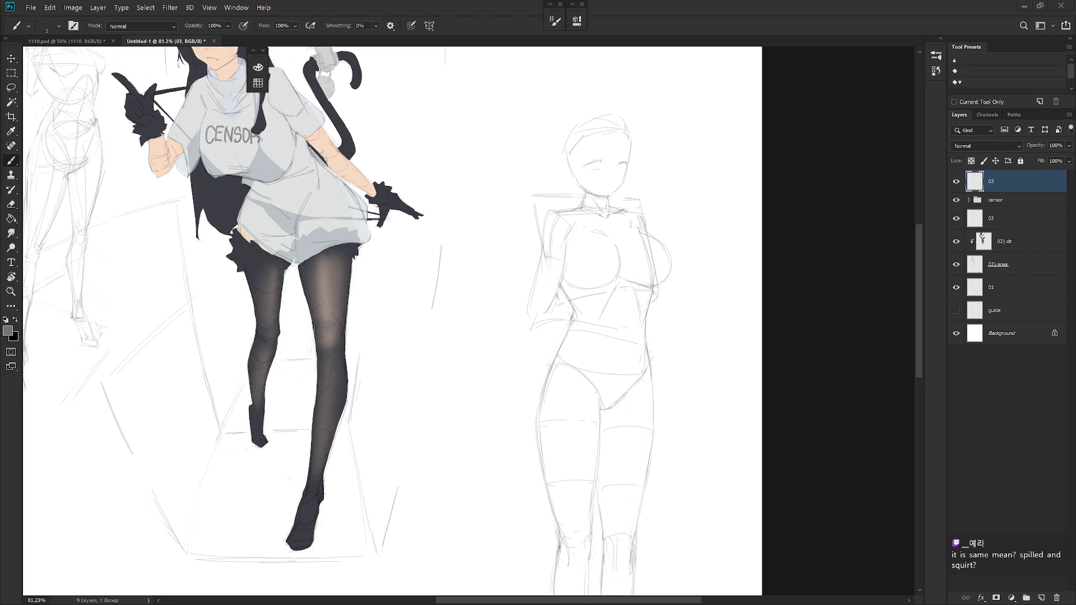
Lasso the right figure's upper torso, scale it to about 94.6% and deselect.
key("l")
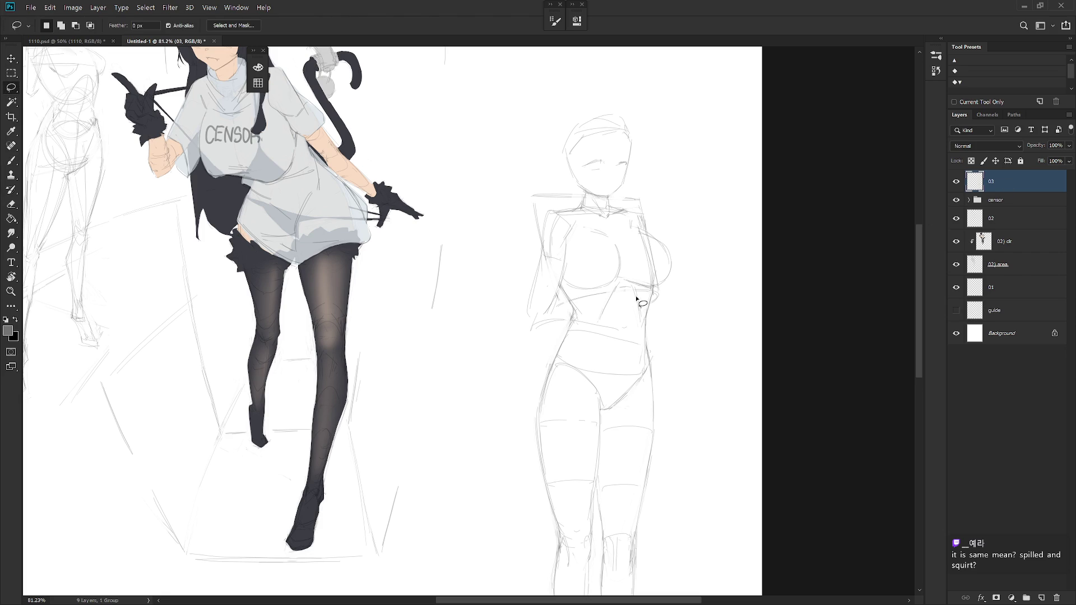
mouse_move(644, 328)
left_mouse_down()
mouse_move(691, 201)
mouse_move(507, 218)
mouse_move(547, 369)
mouse_move(577, 337)
mouse_move(639, 328)
left_mouse_up()
key("ctrl+t")
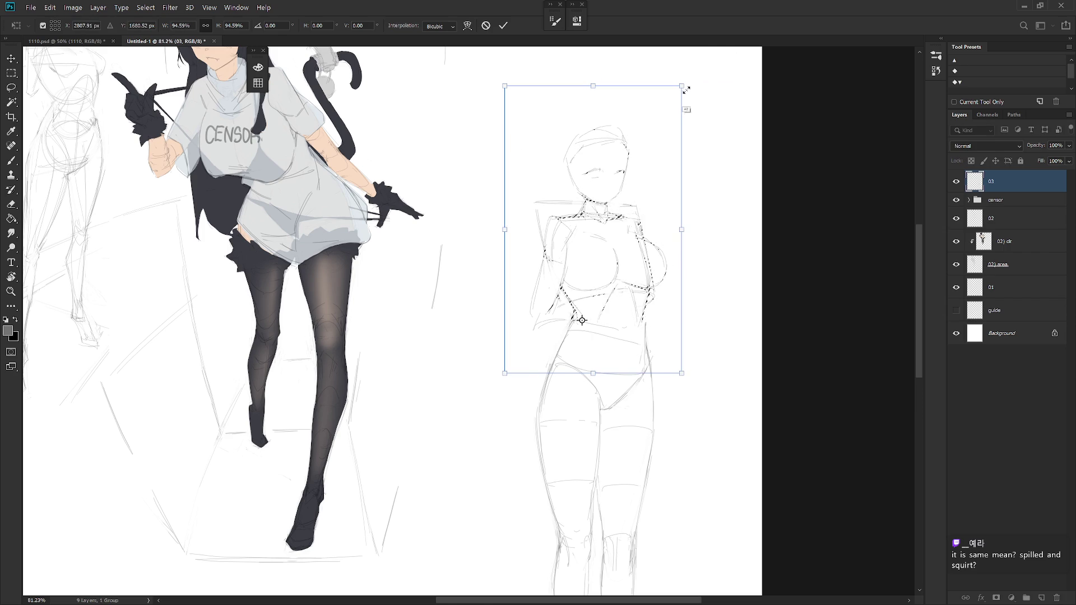
key("Return")
key("ctrl+d")
key("e")
key("b")
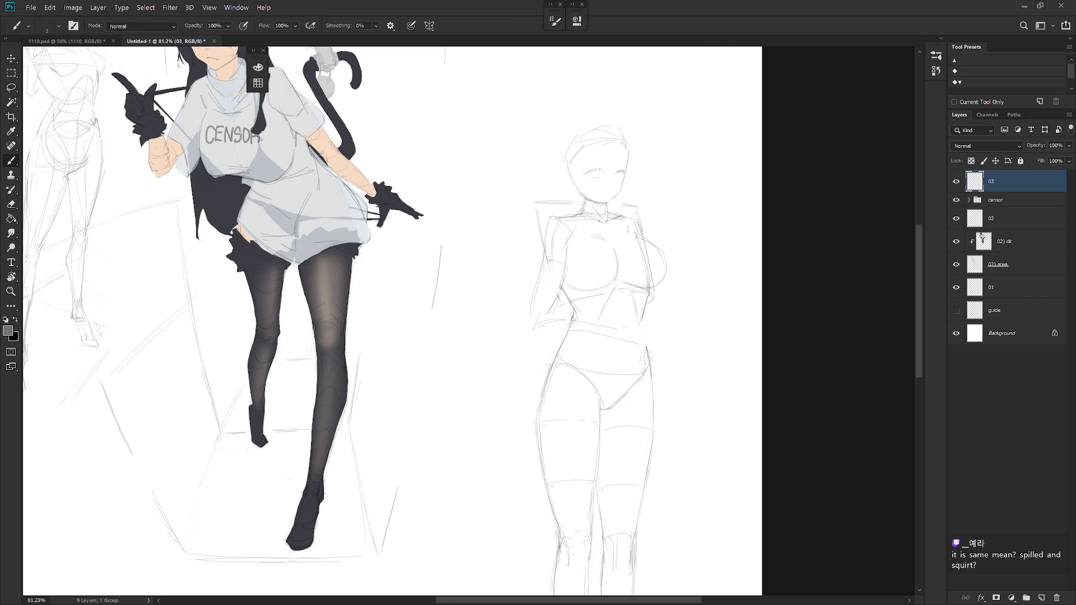
scroll(674, 336, "down", 3)
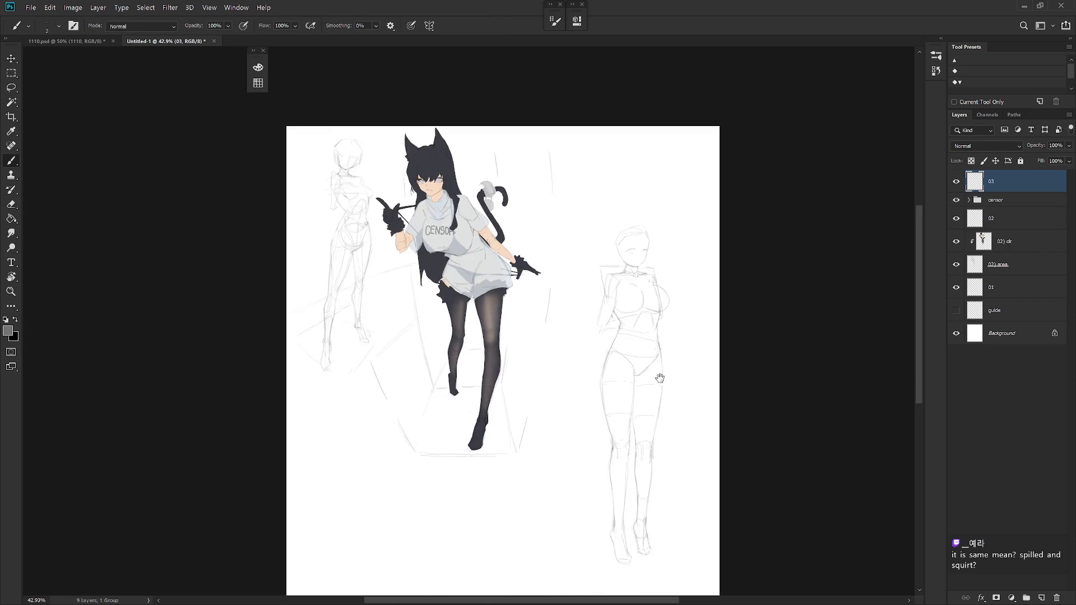
scroll(686, 375, "up", 2)
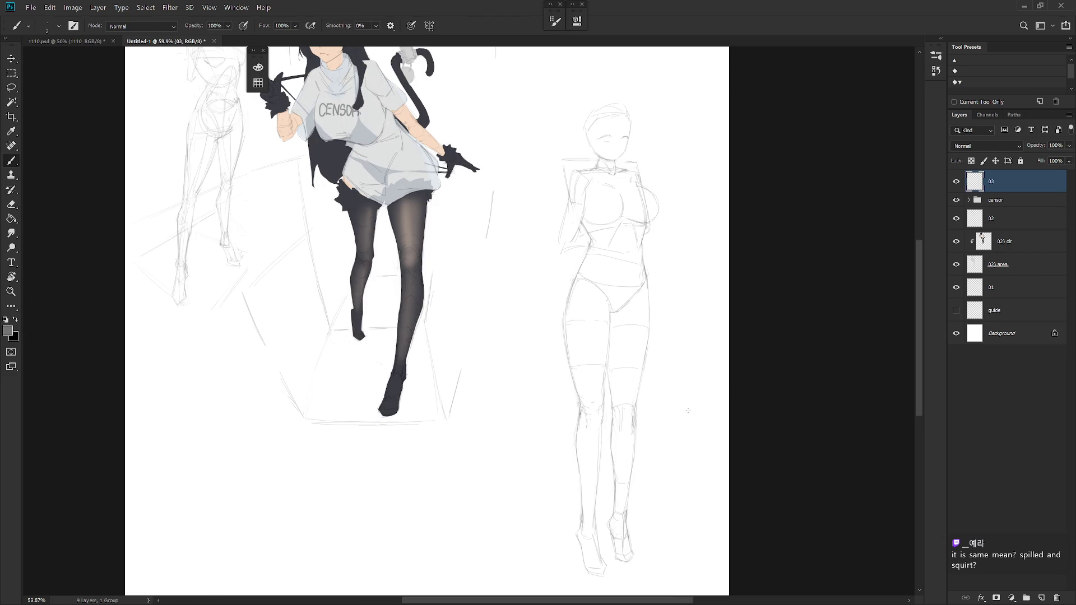
key("m")
Marquee-select the right figure's leg section and shrink it to about 92.41% height.
mouse_move(555, 311)
left_mouse_down()
mouse_move(670, 408)
mouse_move(612, 397)
mouse_move(653, 514)
mouse_move(608, 507)
mouse_move(624, 485)
left_mouse_up()
key("ctrl+t")
key("Return")
key("ctrl+d")
key("ctrl+t")
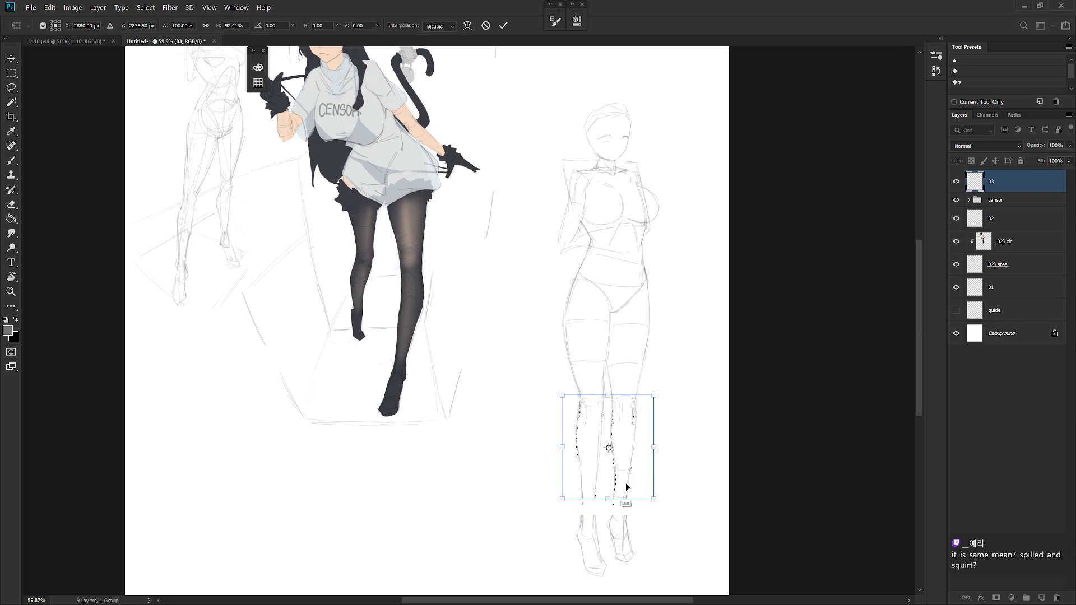
key("Return")
key("ctrl+d")
scroll(631, 496, "down", 1)
Select the figure's feet and move them up to rejoin the shortened legs.
mouse_move(555, 508)
left_mouse_down()
mouse_move(666, 582)
mouse_move(626, 547)
left_mouse_up()
key("ctrl+t")
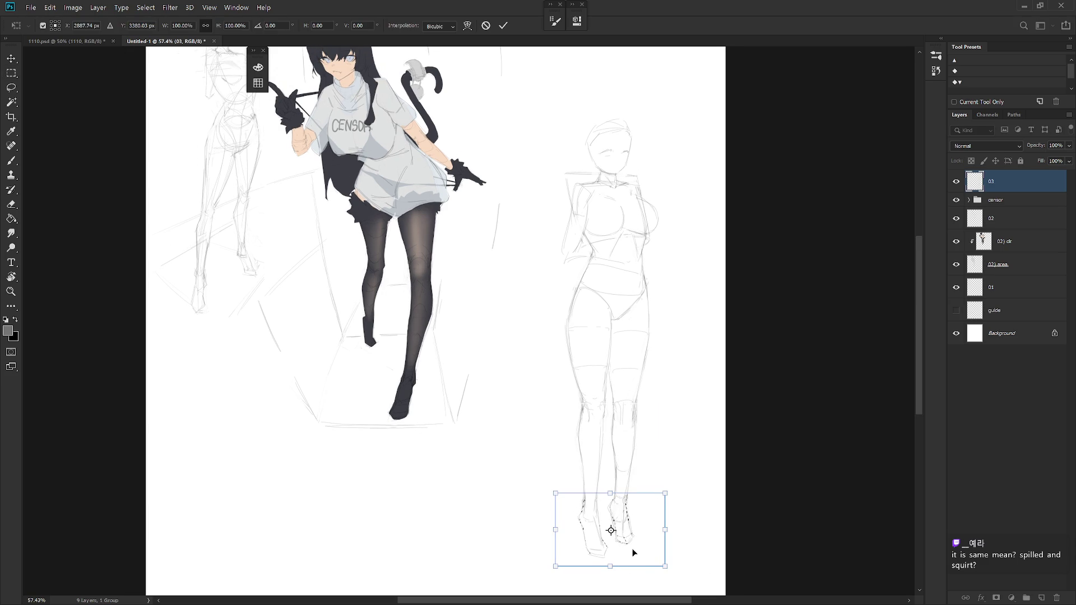
key("Return")
key("ctrl+d")
scroll(650, 507, "down", 5)
key("b")
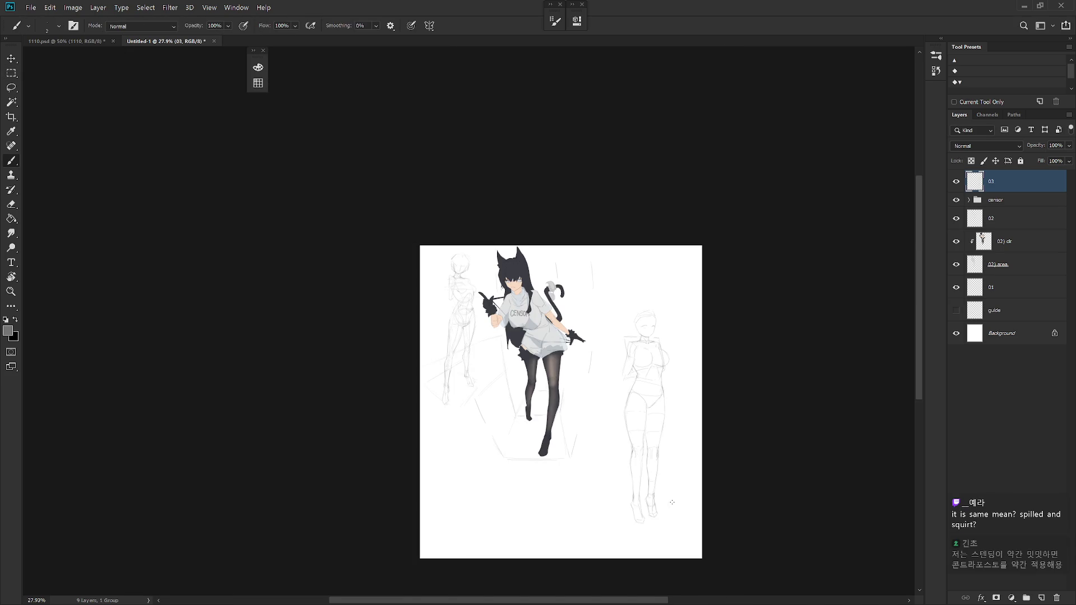
scroll(674, 510, "up", 2)
Delete layer 03 with the right-hand sketch and create a fresh empty layer named 03.
key("ctrl+shift+h")
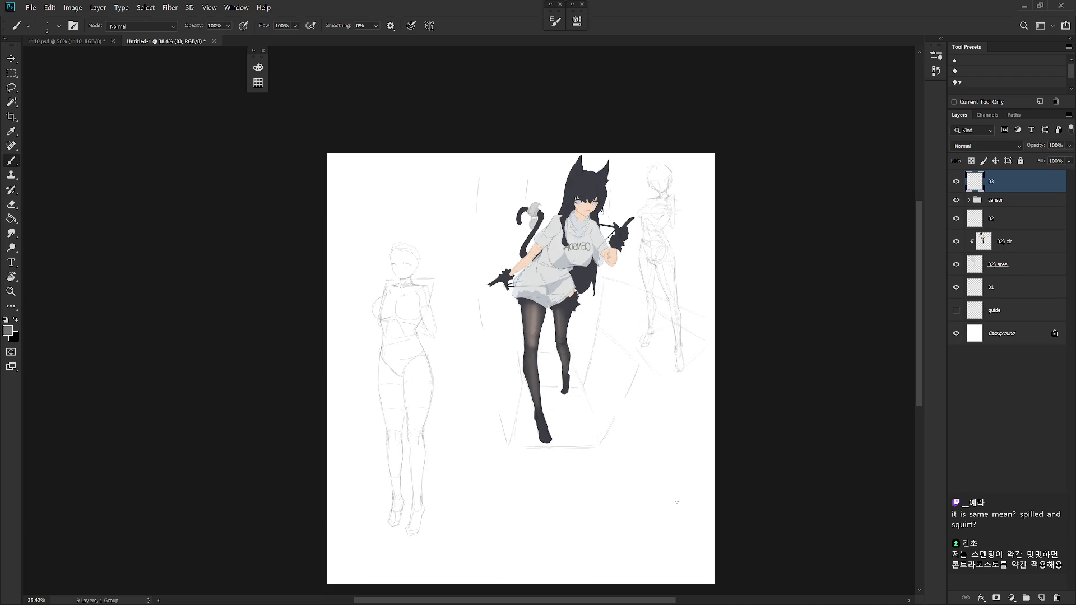
key("Delete")
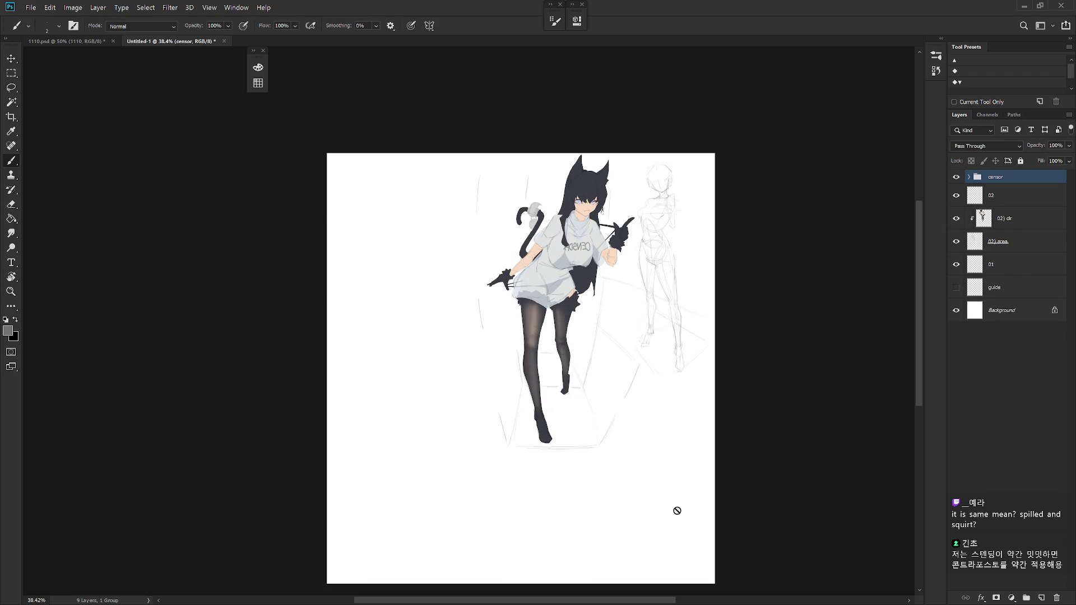
key("ctrl+shift+n")
type("03")
key("Return")
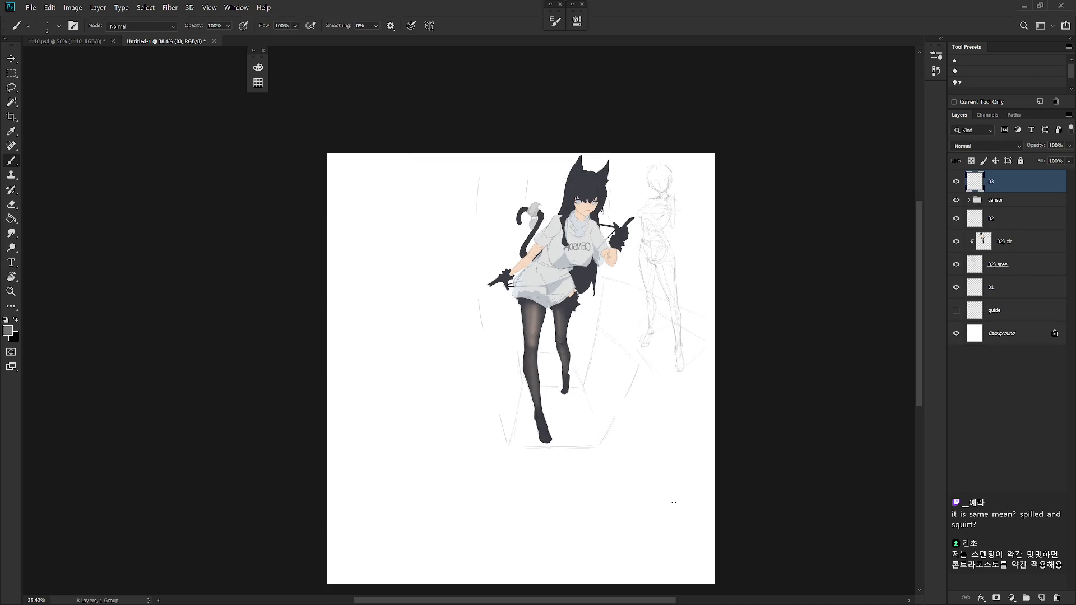
key("ctrl+shift+h")
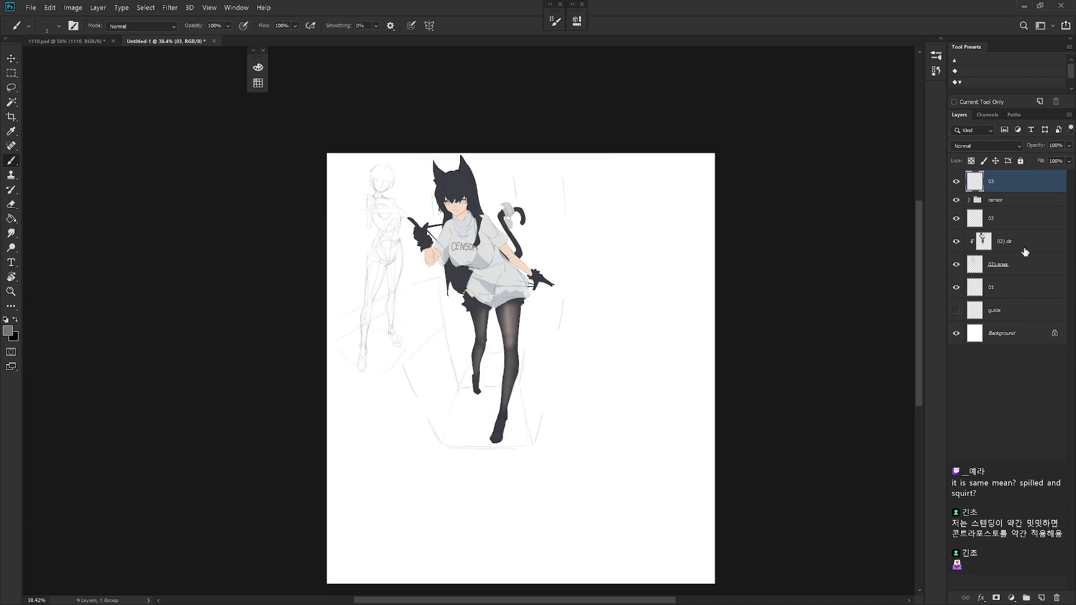
Link layers 02 through 02) area holding the cat-girl's colours together.
left_click(1027, 220)
left_click(1023, 266, "shift")
left_click(1013, 287)
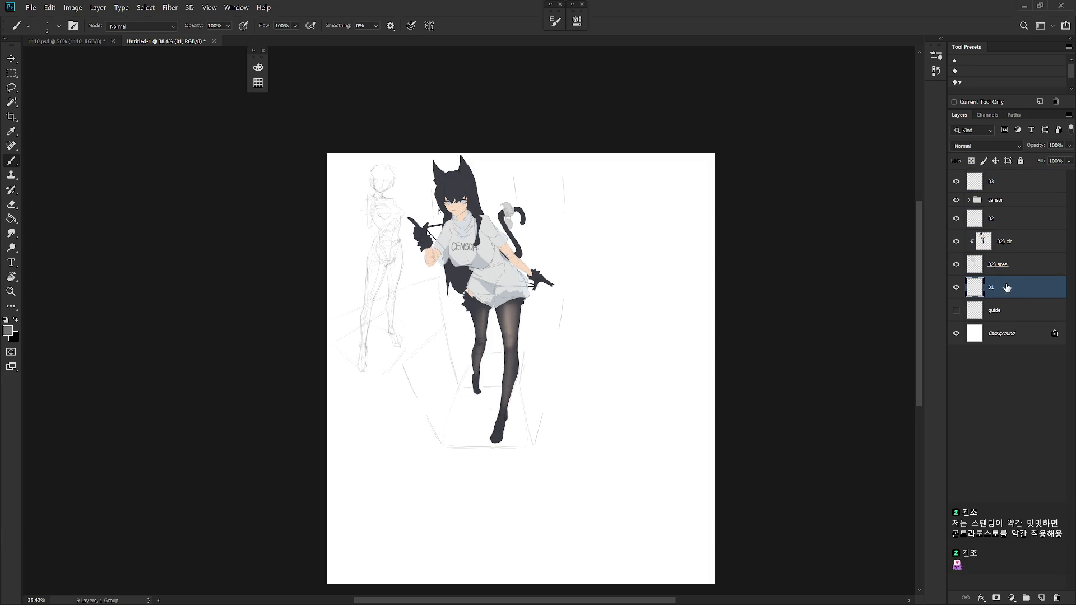
left_click(955, 288)
left_click(1011, 266)
left_click(1026, 219, "shift")
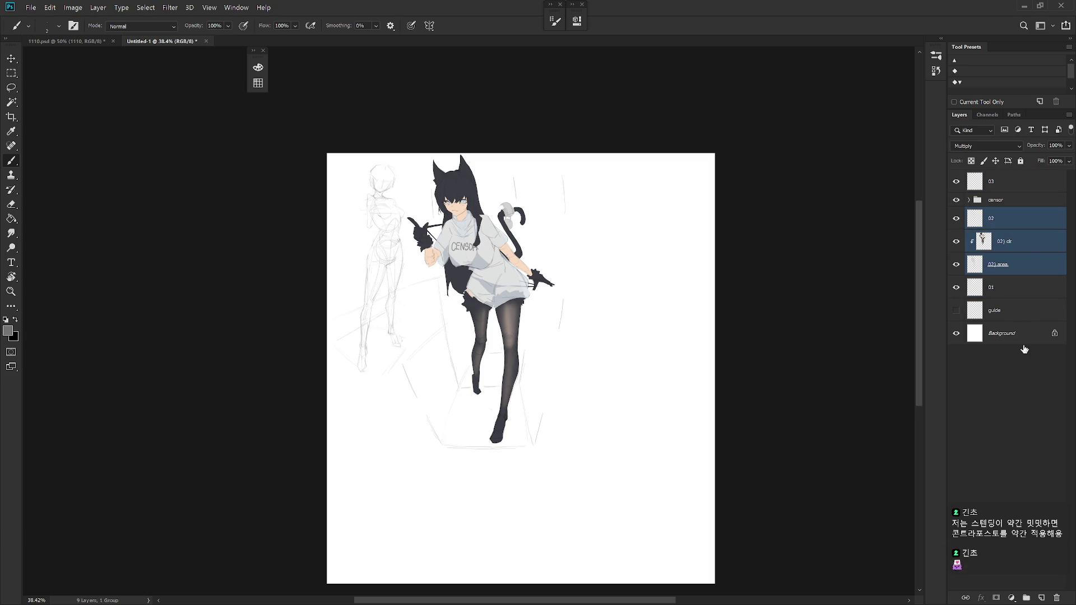
left_click(966, 598)
left_click(1005, 291)
left_click(1022, 223)
Link the censor group with the figure layers and move the cat-girl to the left.
key("v")
left_click_drag(602, 454, 546, 477)
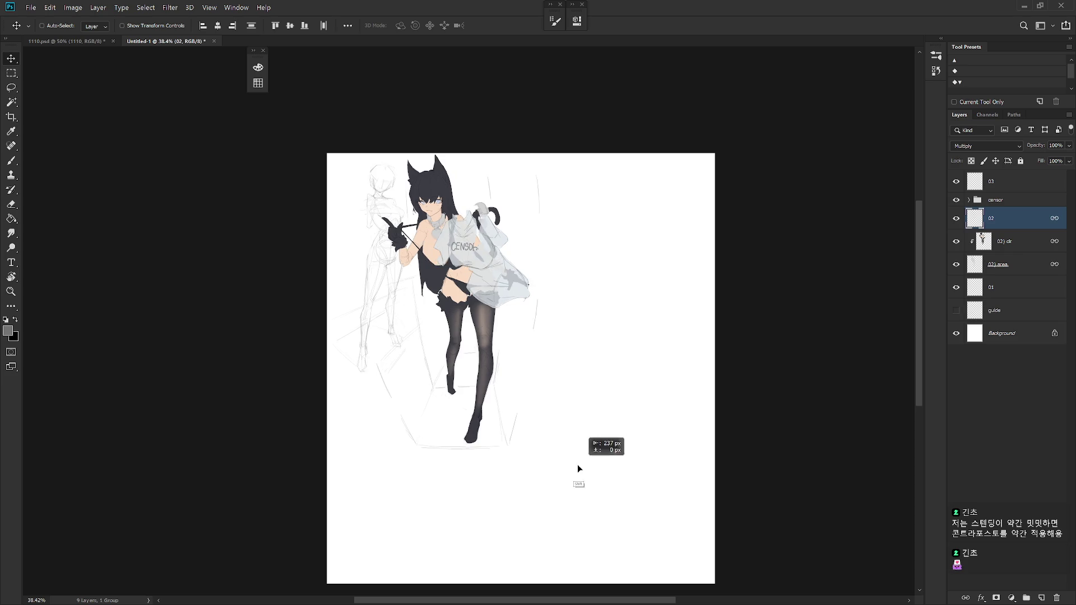
key("ctrl+z")
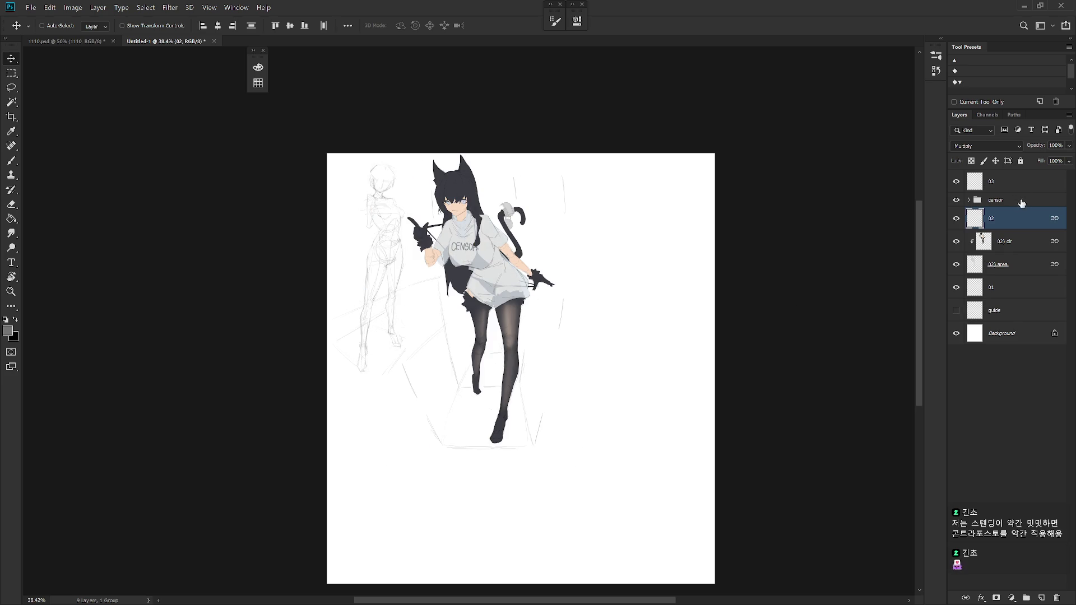
left_click(1042, 202)
left_click(1018, 264, "shift")
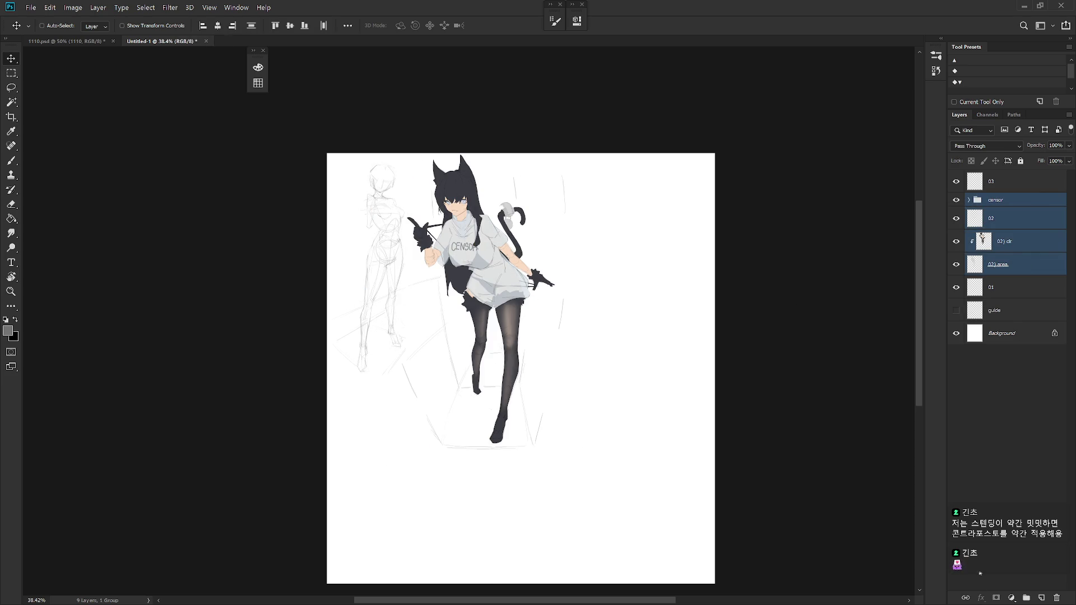
left_click(966, 597)
left_click(1022, 221)
left_click_drag(664, 424, 585, 444)
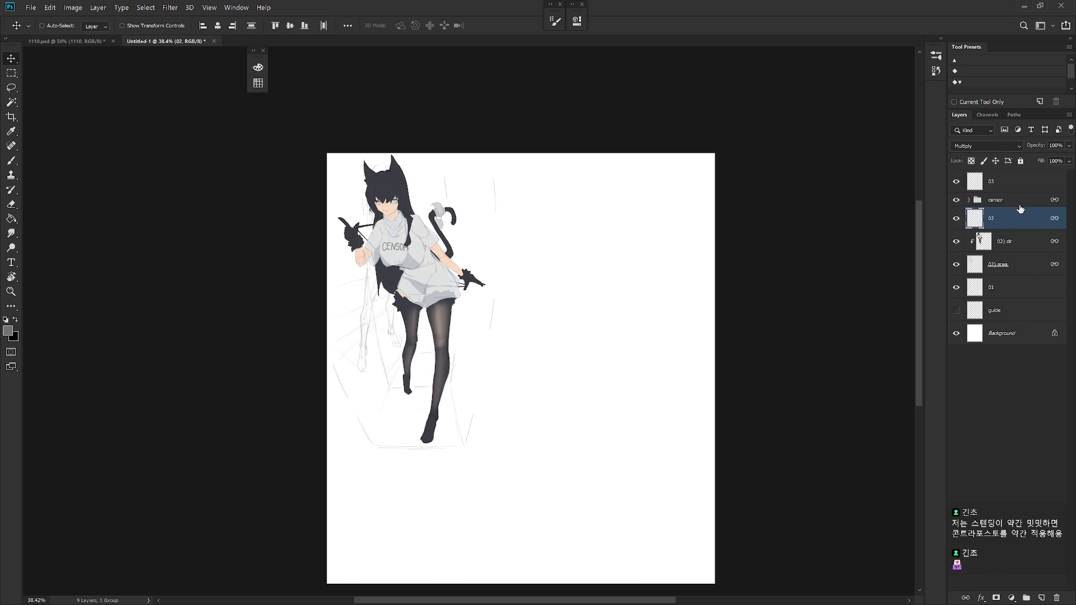
Move the pencil sketch on layer 01 about 245 px down and select layer 03 for drawing.
left_click(1003, 289)
left_click_drag(446, 343, 428, 549)
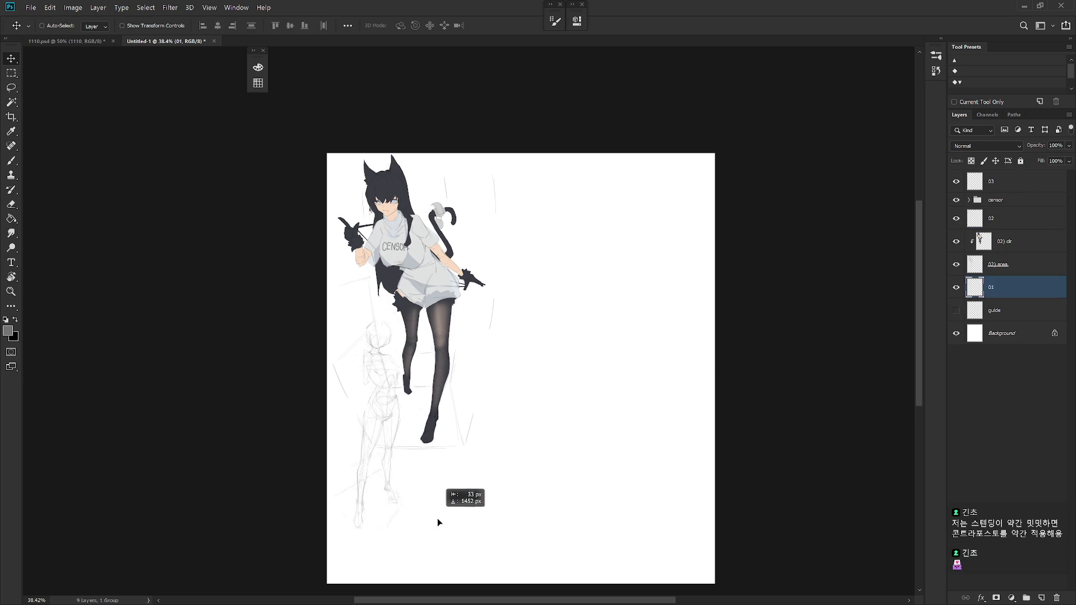
left_click(1025, 179)
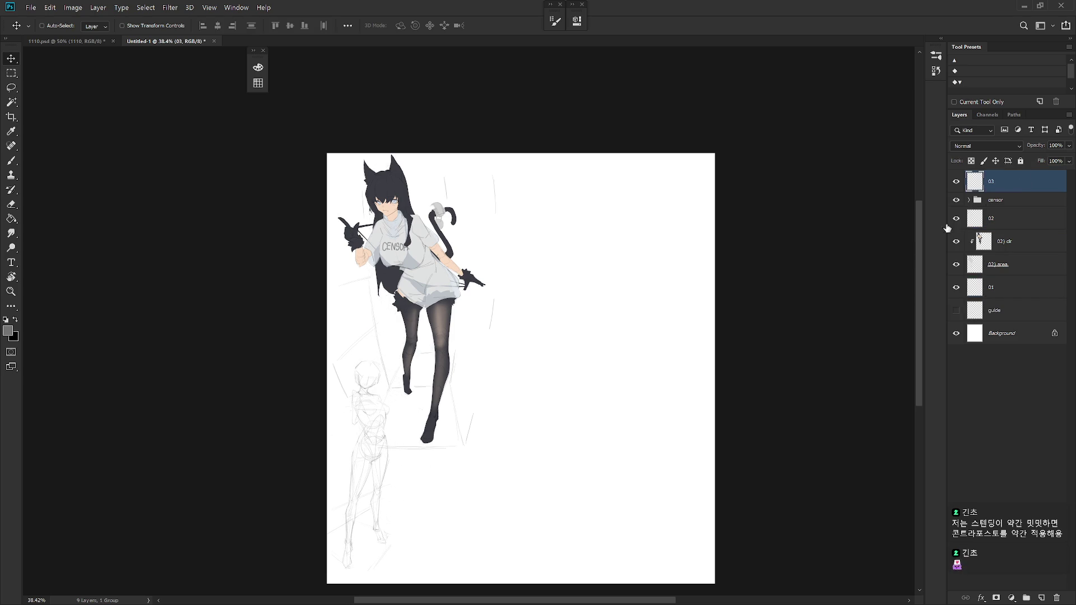
scroll(586, 307, "right", 2)
scroll(605, 308, "up", 3, "alt")
key("b")
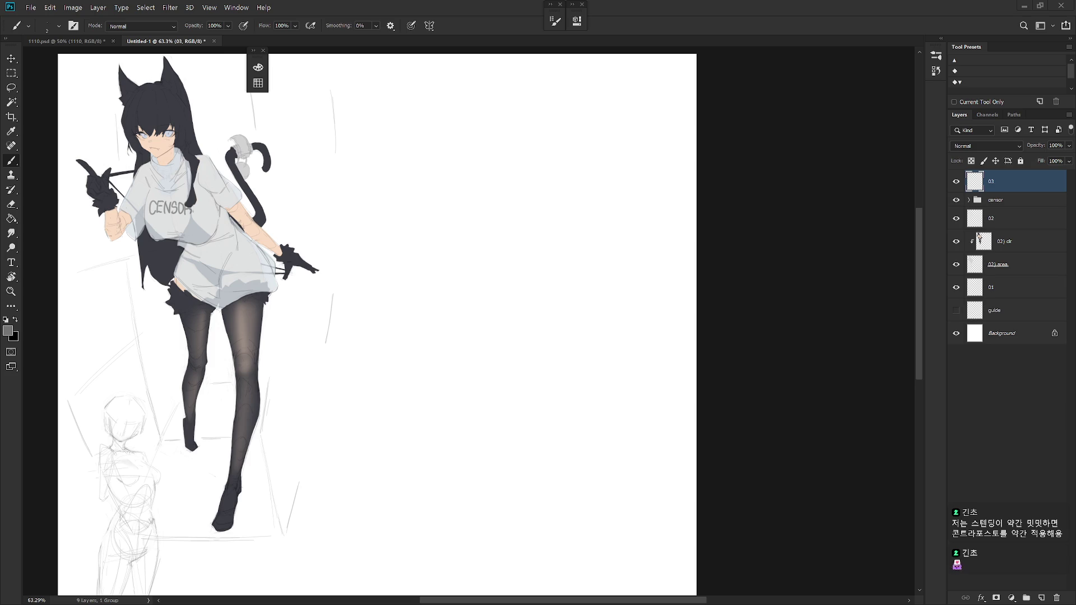
left_click_drag(594, 327, 695, 335)
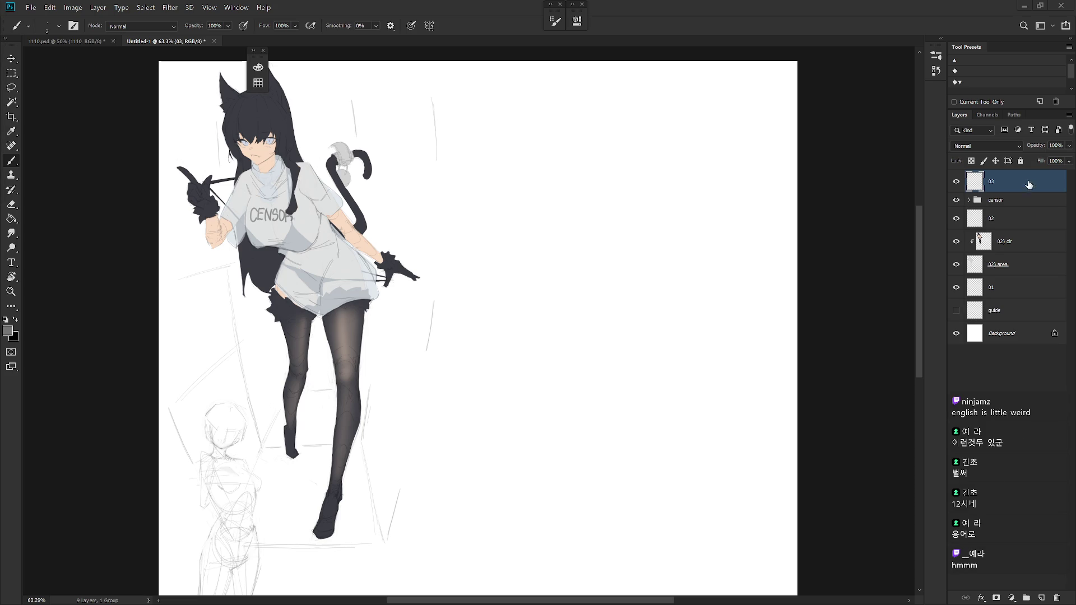
Draw the torso box's top, left, right and bottom edges on the blank right side.
left_click_drag(600, 348, 626, 345)
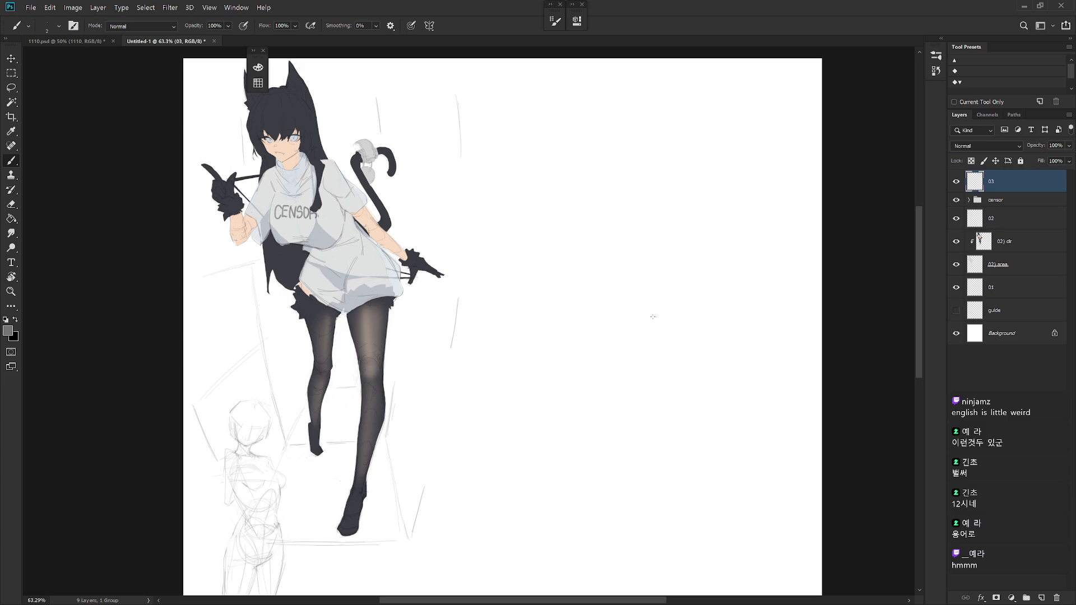
mouse_move(647, 247)
left_mouse_down()
mouse_move(605, 257)
mouse_move(667, 243)
left_mouse_up()
key("ctrl+z")
key("ctrl+z")
left_click_drag(584, 269, 674, 240)
mouse_move(619, 285)
left_mouse_down()
mouse_move(597, 267)
mouse_move(574, 316)
left_mouse_up()
left_click_drag(561, 269, 582, 330)
left_click_drag(653, 222, 670, 297)
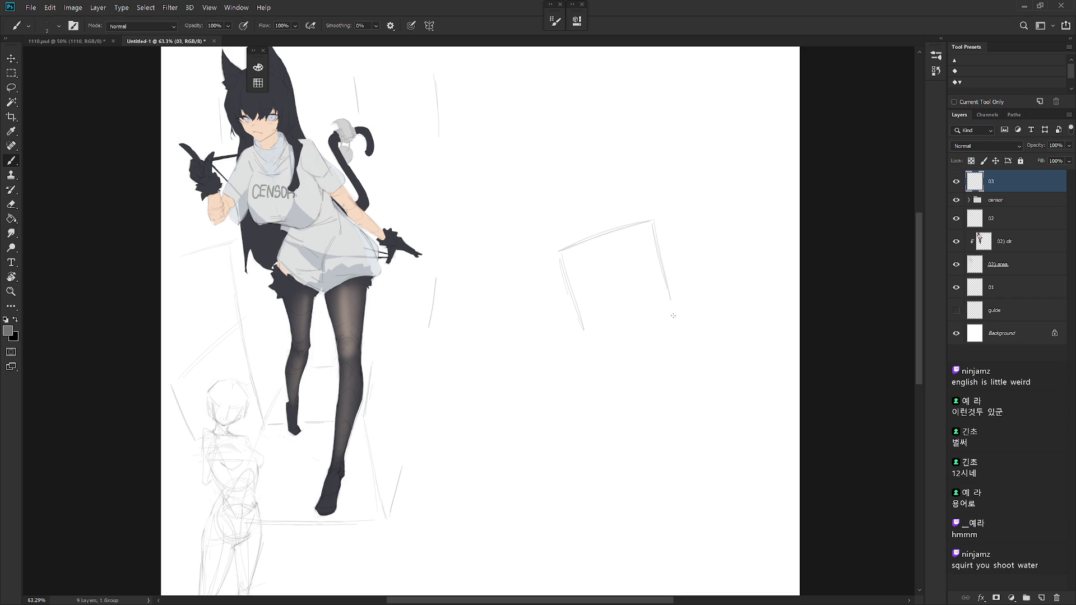
left_click_drag(580, 333, 671, 311)
Add the hip line descending below the box and extend the line at its top.
mouse_move(619, 372)
left_mouse_down()
mouse_move(589, 352)
mouse_move(661, 356)
left_mouse_up()
mouse_move(582, 357)
left_mouse_down()
mouse_move(574, 400)
mouse_move(576, 363)
left_mouse_up()
key("ctrl+z")
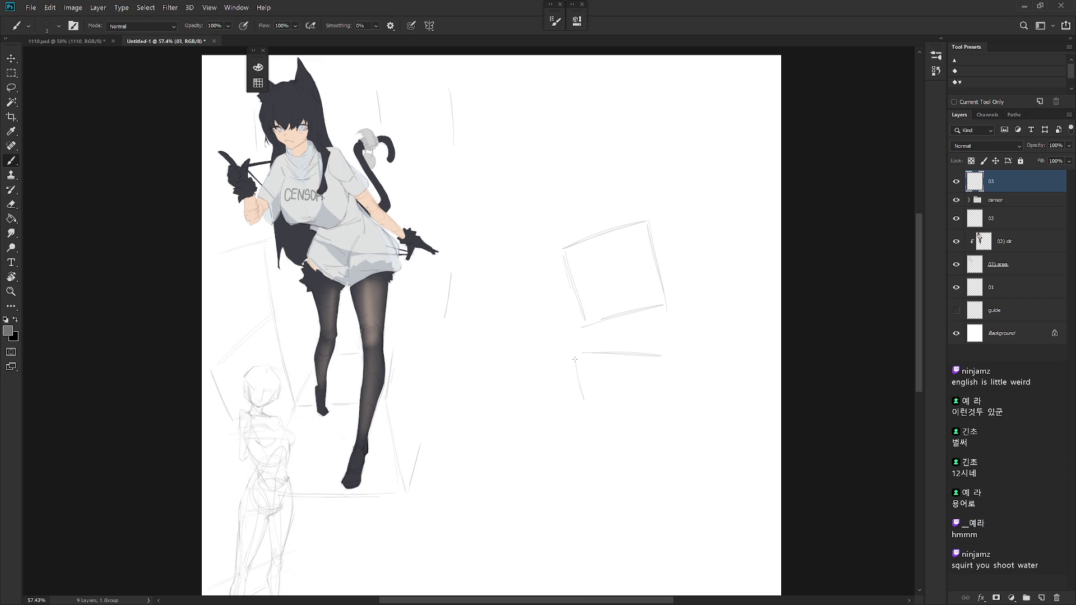
left_click_drag(670, 359, 642, 402)
mouse_move(610, 172)
left_mouse_down()
mouse_move(619, 171)
mouse_move(584, 207)
mouse_move(622, 211)
mouse_move(612, 222)
mouse_move(623, 211)
left_mouse_up()
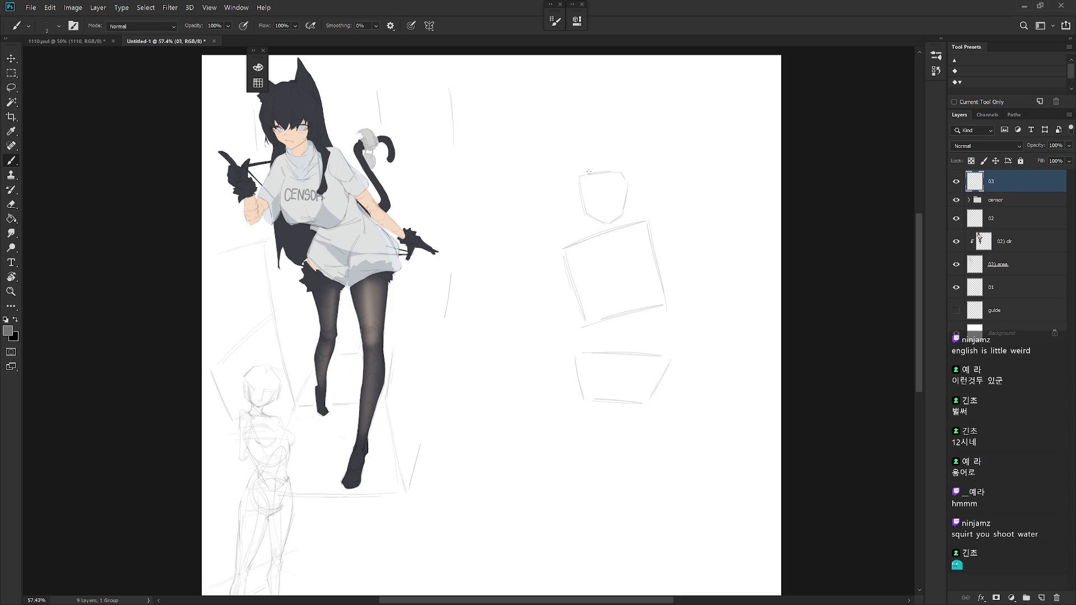
Shape the head outline with a pointed top stroke, right-side jaw line and rounded top-left.
left_click_drag(590, 171, 621, 168)
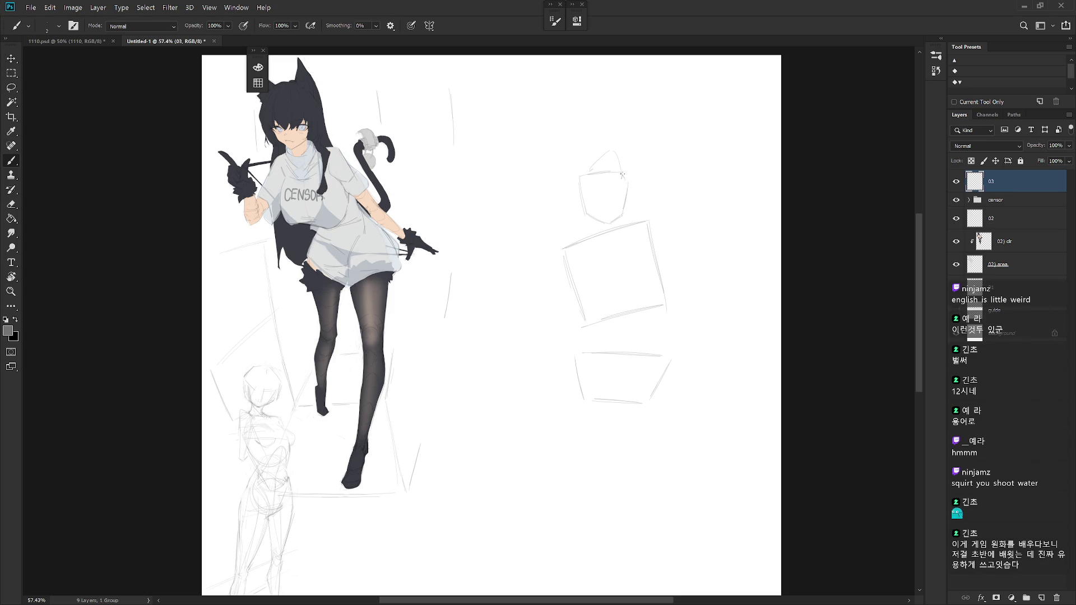
left_click_drag(621, 183, 603, 225)
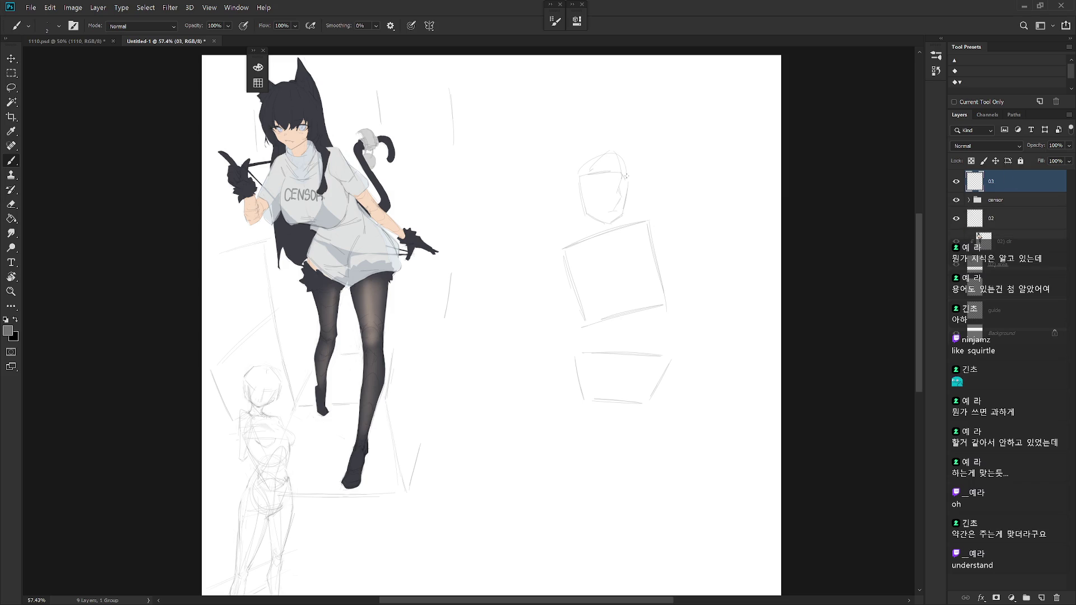
left_click_drag(577, 178, 610, 154)
Toggle between eraser and brush while reframing the view on the torso boxes.
key("e")
key("b")
key("e")
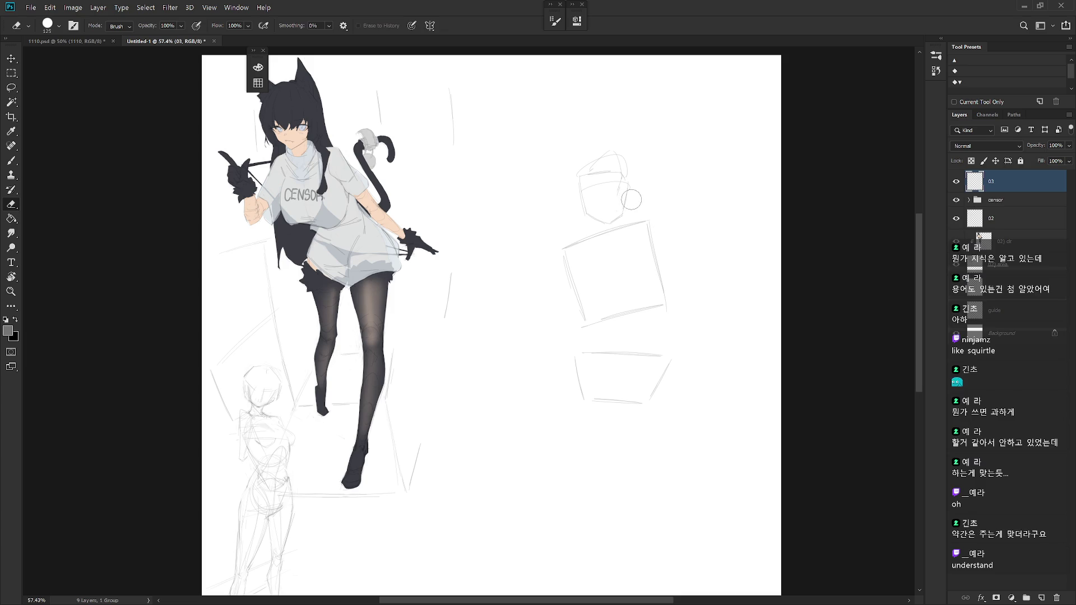
key("b")
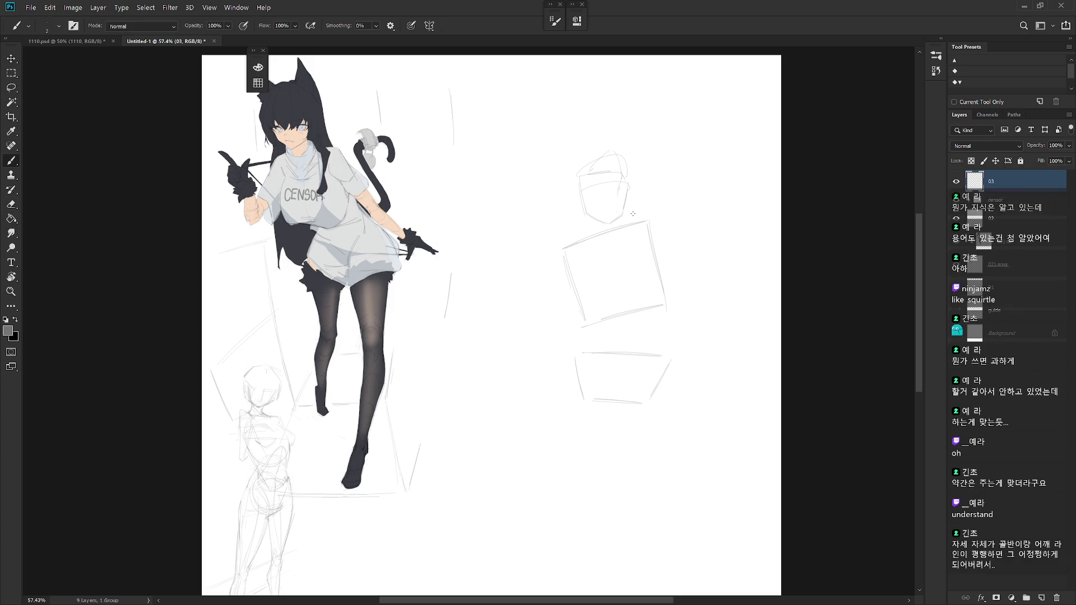
left_click_drag(648, 341, 631, 332)
key("e")
key("b")
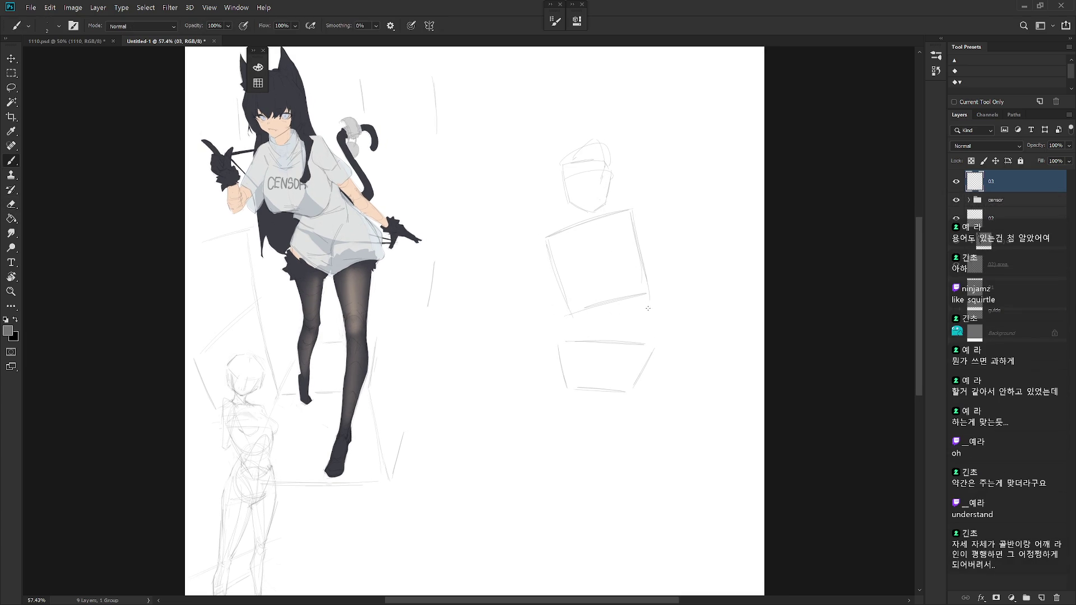
left_click_drag(638, 272, 543, 341)
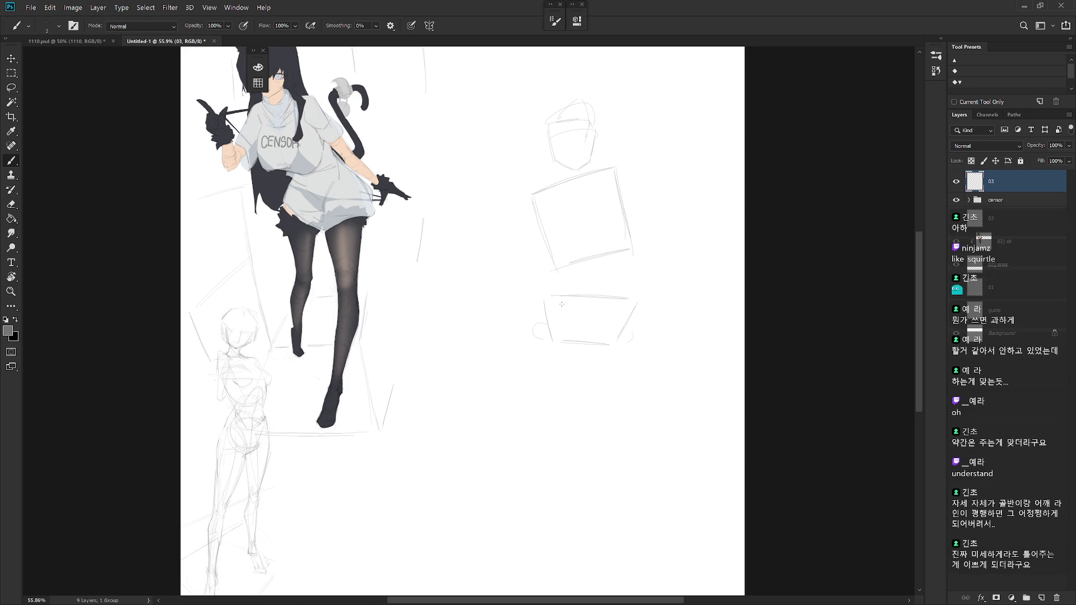
Add a diagonal inside the lower box, mark its top-right corner and retrace the top edge.
left_click_drag(555, 296, 581, 337)
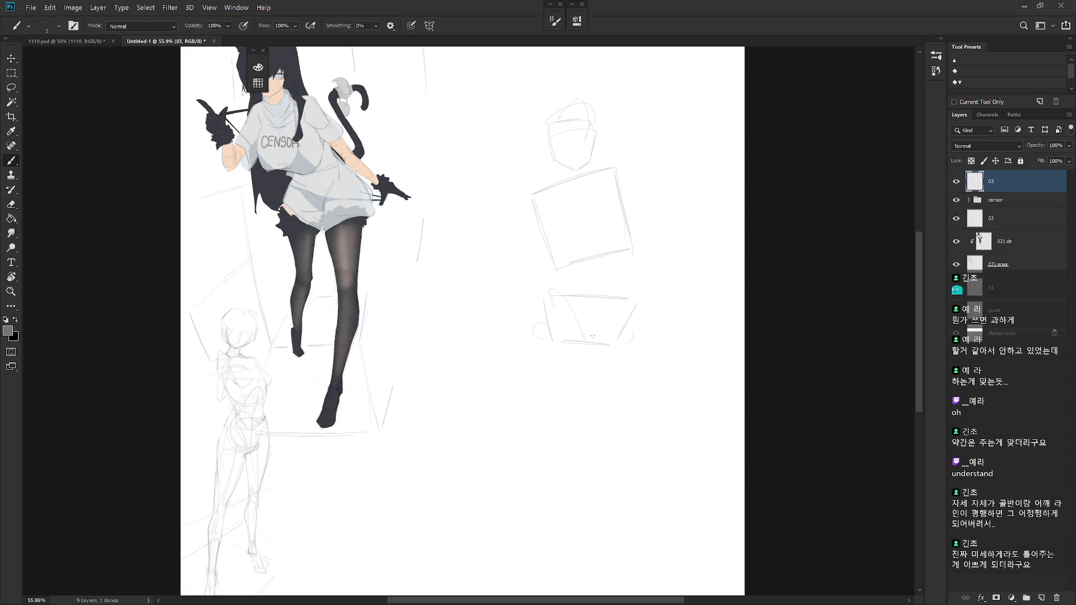
left_click_drag(624, 289, 633, 297)
left_click_drag(555, 196, 597, 184)
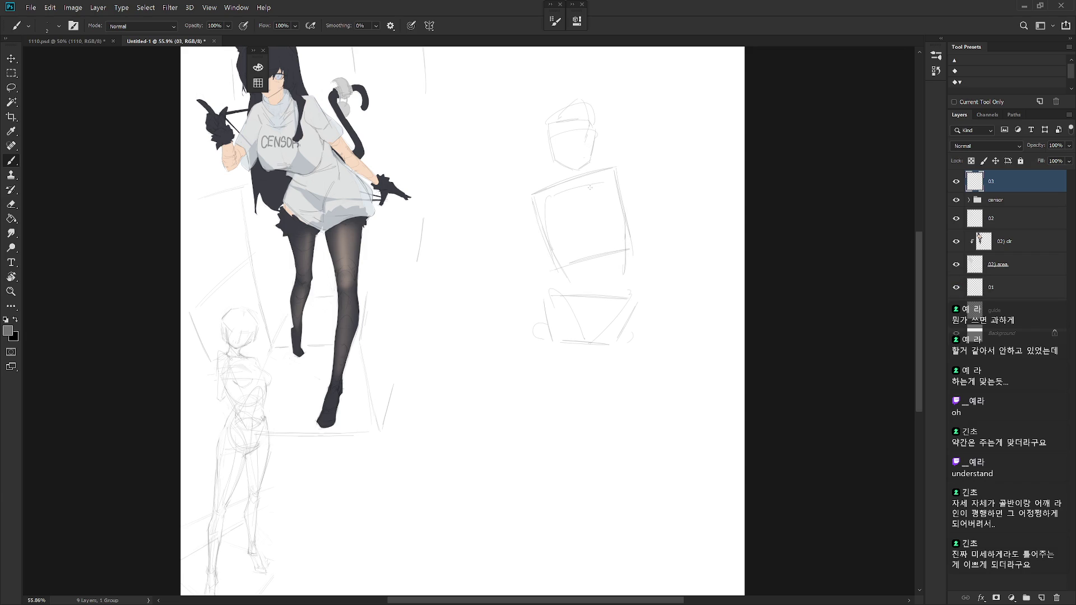
key("shift+b")
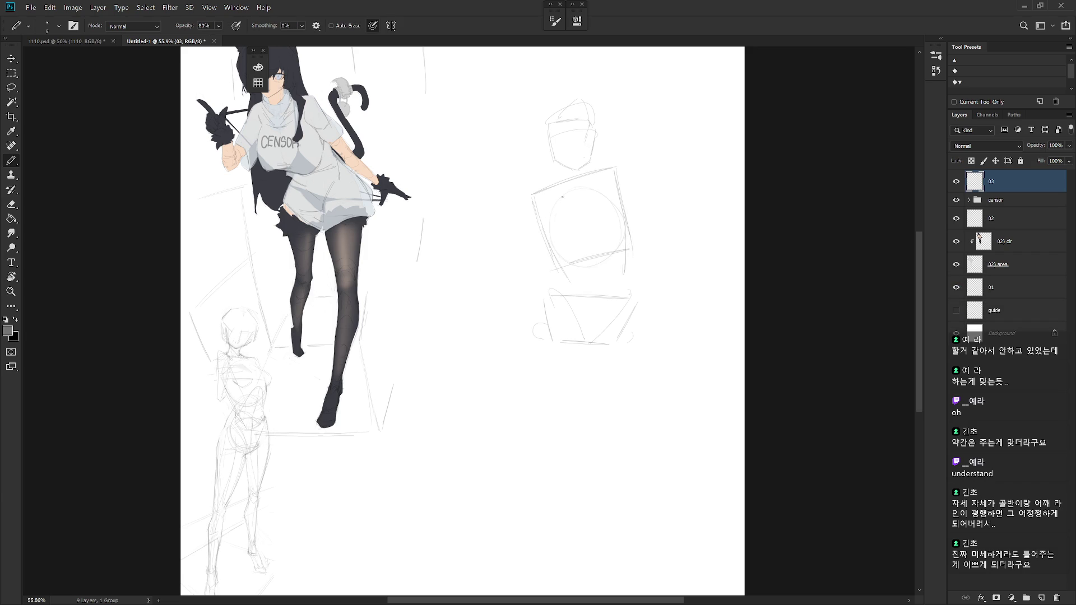
Draw curves inside the torso box and a line along its right edge.
key("ctrl+z")
left_click_drag(624, 285, 561, 313)
left_click_drag(627, 302, 579, 341)
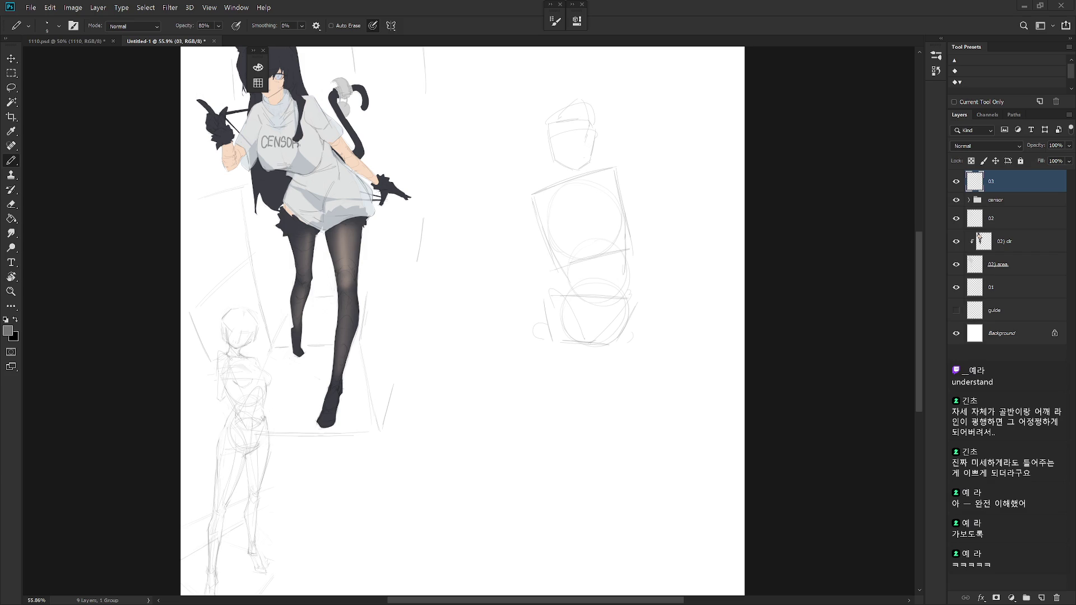
key("shift+b")
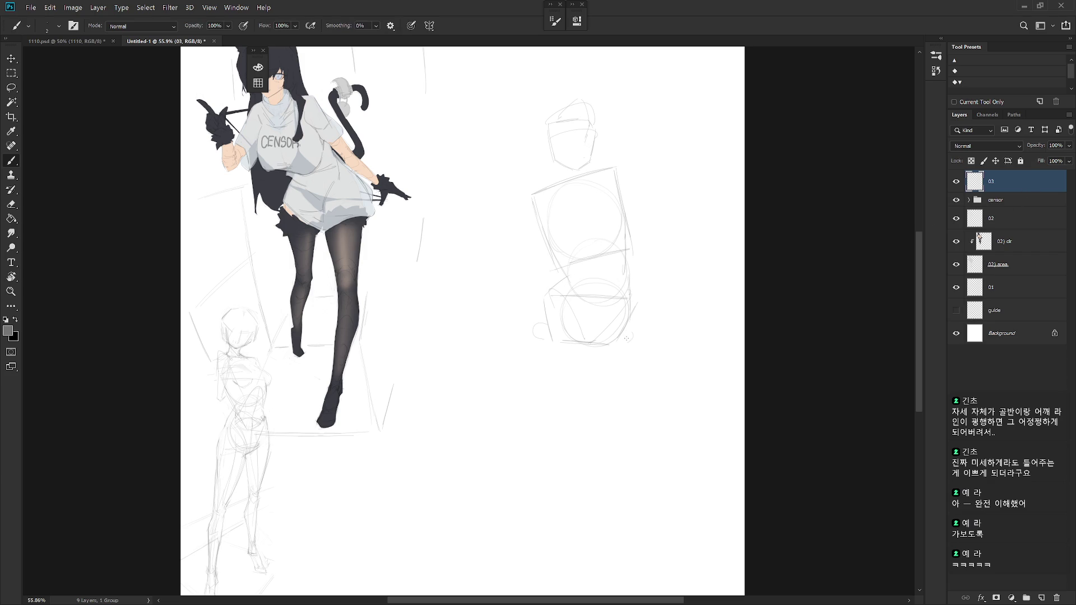
left_click_drag(554, 254, 568, 268)
left_click_drag(622, 264, 623, 222)
Erase stray marks at the torso's right edge and return to hard-edged sketching.
key("shift+b")
left_click_drag(623, 269, 623, 225)
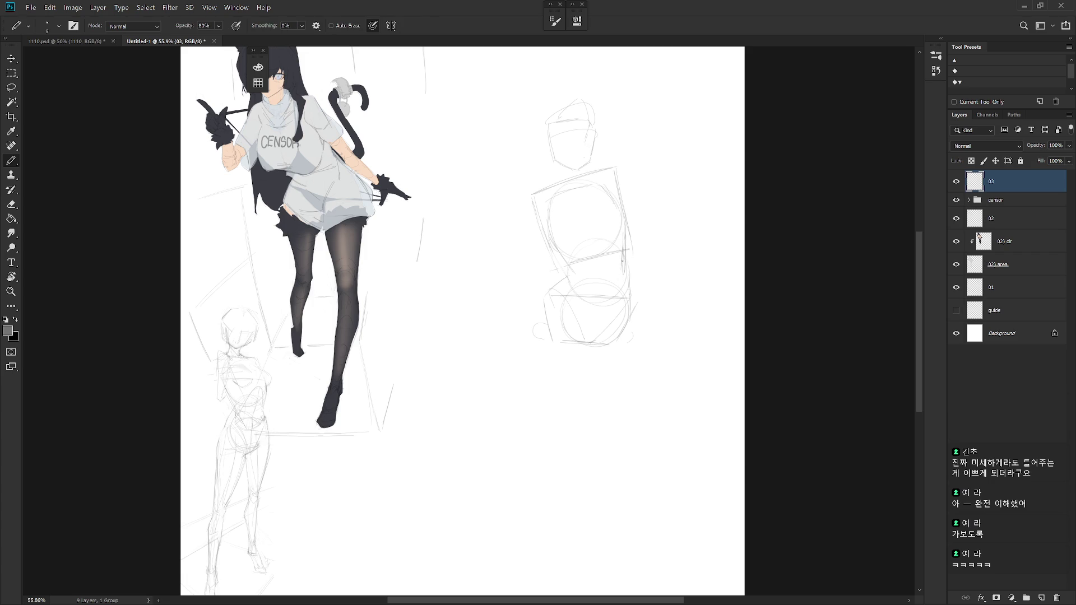
key("e")
left_click_drag(622, 261, 621, 231)
key("b")
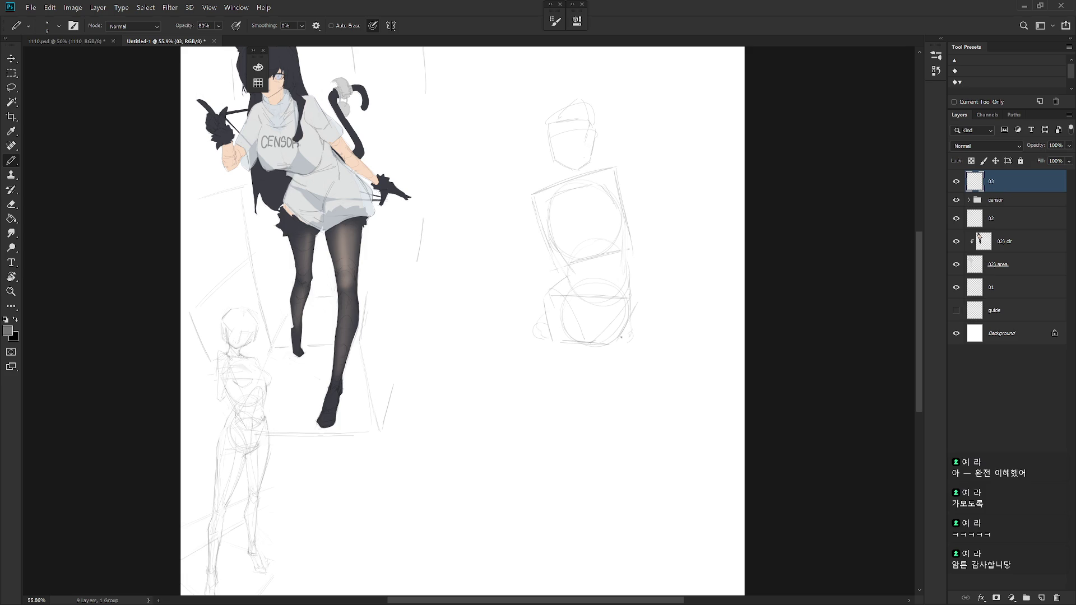
Draw long left and right leg lines down from the hips, redoing strokes until they sit right.
left_click_drag(631, 351, 617, 343)
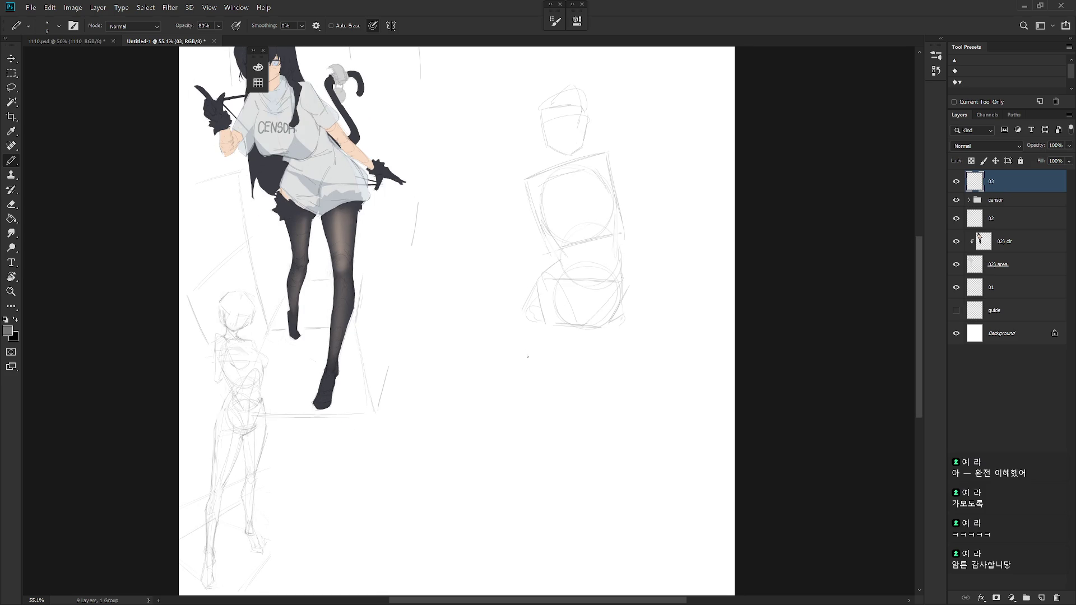
left_click_drag(522, 324, 544, 392)
key("ctrl+z")
left_click_drag(576, 336, 568, 396)
left_click_drag(521, 328, 537, 387)
key("ctrl+z")
left_click_drag(521, 328, 546, 407)
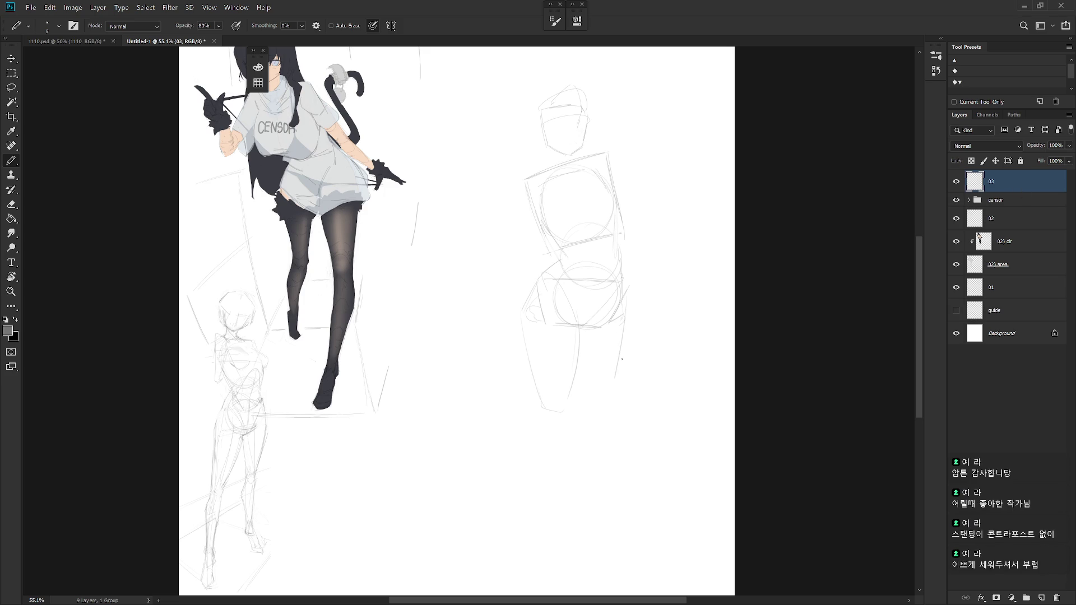
Fade the old leg sketch lines and draw darker lower-leg and inner-leg lines.
left_click_drag(624, 324, 612, 392)
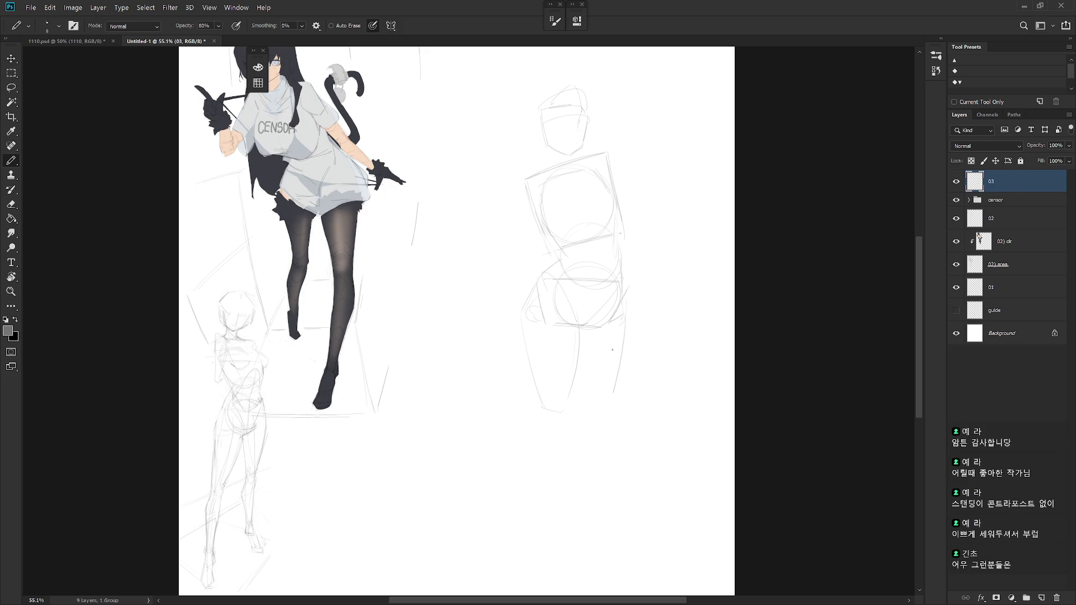
key("ctrl+z")
key("e")
left_click_drag(580, 324, 569, 384)
key("b")
key("e")
left_click_drag(528, 344, 538, 399)
key("b")
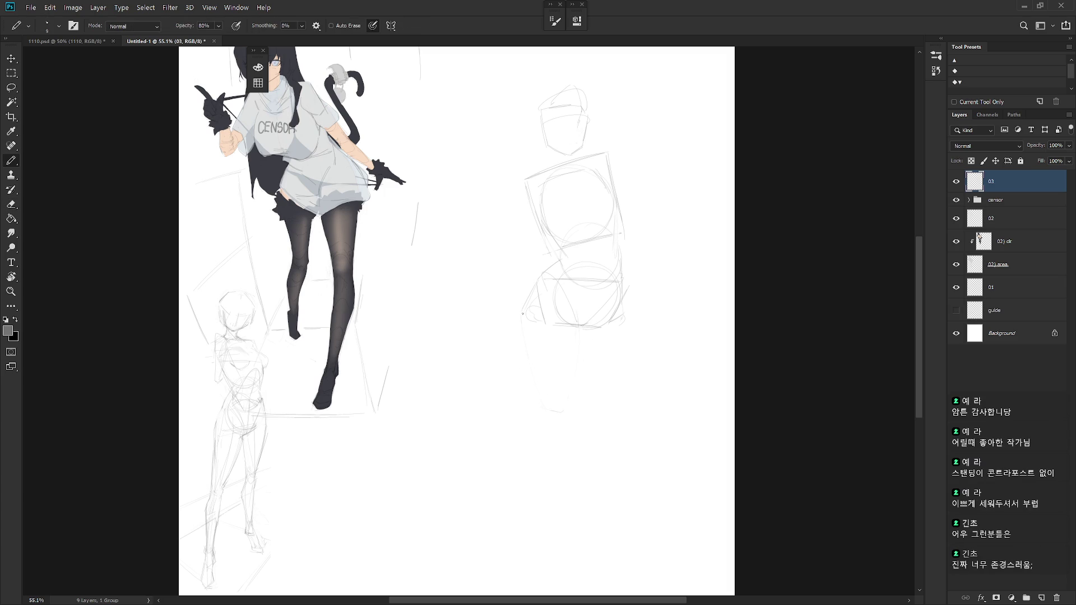
left_click_drag(526, 340, 549, 409)
left_click_drag(572, 343, 569, 412)
Redraw the outer right leg contour repeatedly until its angle reads correctly.
left_click_drag(619, 325, 605, 395)
key("ctrl+z")
left_click_drag(624, 306, 607, 393)
key("ctrl+z")
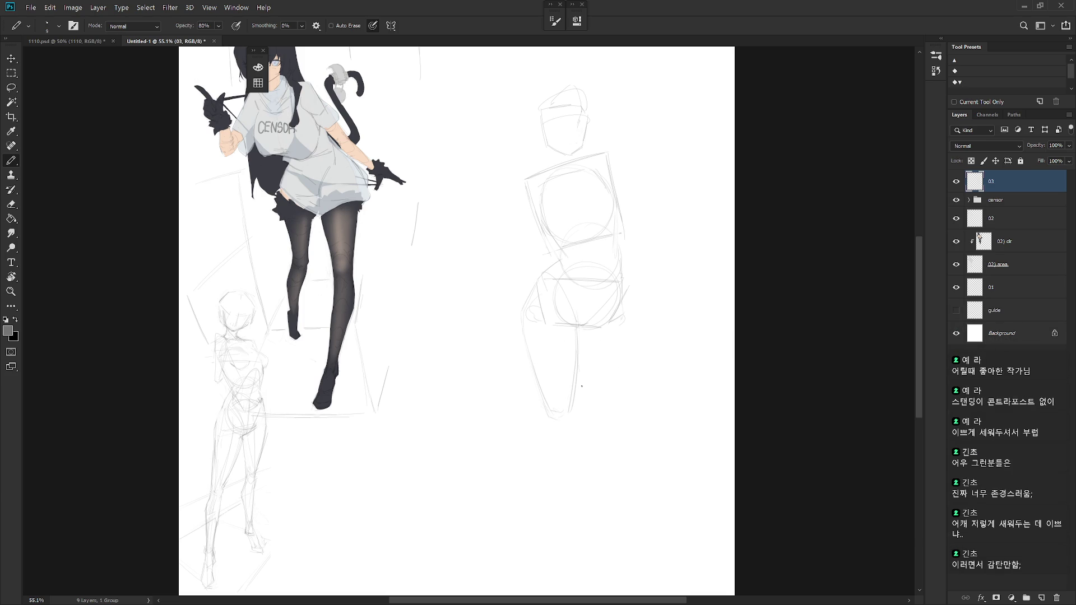
left_click_drag(577, 359, 586, 404)
left_click_drag(625, 322, 620, 397)
key("ctrl+z")
left_click_drag(624, 314, 613, 401)
key("ctrl+z")
left_click_drag(627, 310, 614, 401)
key("ctrl+z")
left_click_drag(626, 344, 615, 401)
key("ctrl+z")
left_click_drag(626, 318, 616, 395)
Mark the waist line, left hip contour and outer left thigh contour.
left_click_drag(559, 249, 530, 341)
key("e")
key("b")
key("ctrl+z")
key("e")
key("b")
left_click_drag(546, 275, 532, 312)
key("e")
key("b")
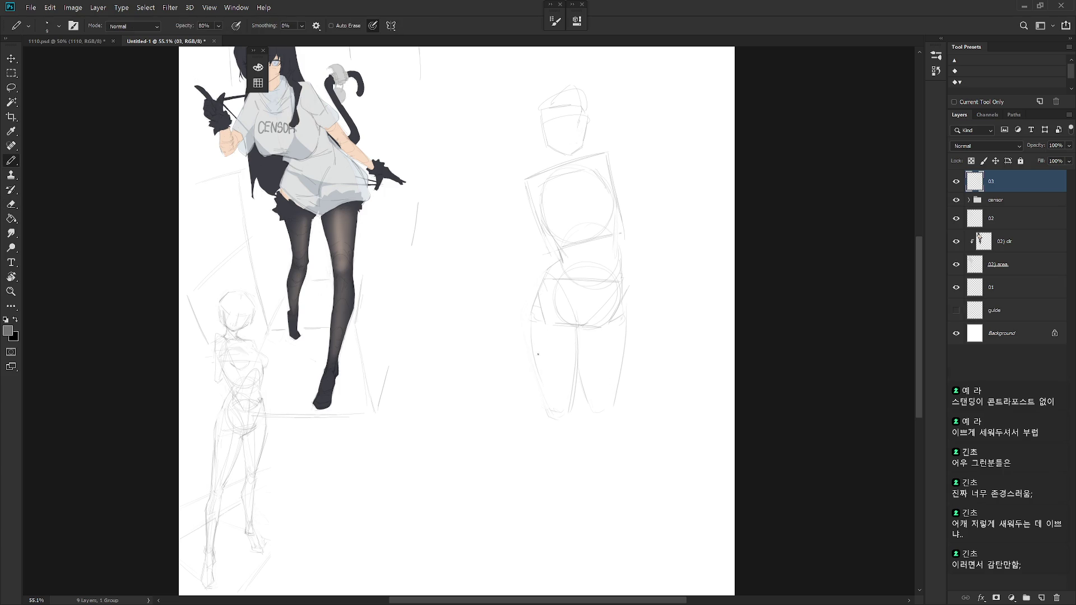
left_click_drag(531, 330, 552, 413)
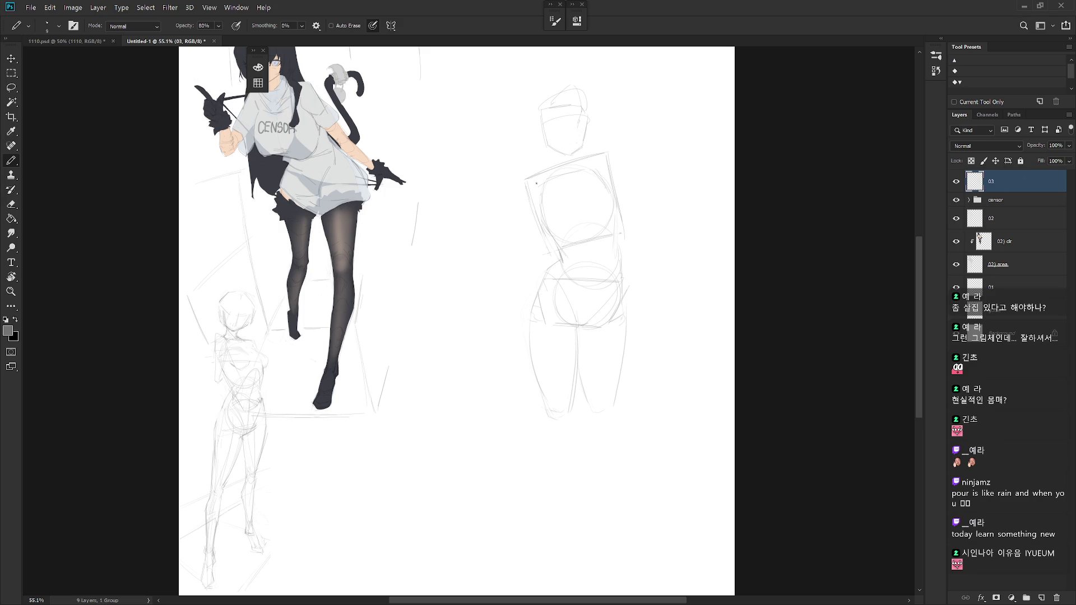
Draw the left arm bending down to the hip and a shoulder line across the torso.
left_click_drag(526, 202, 495, 257)
key("ctrl+z")
left_click_drag(528, 184, 536, 284)
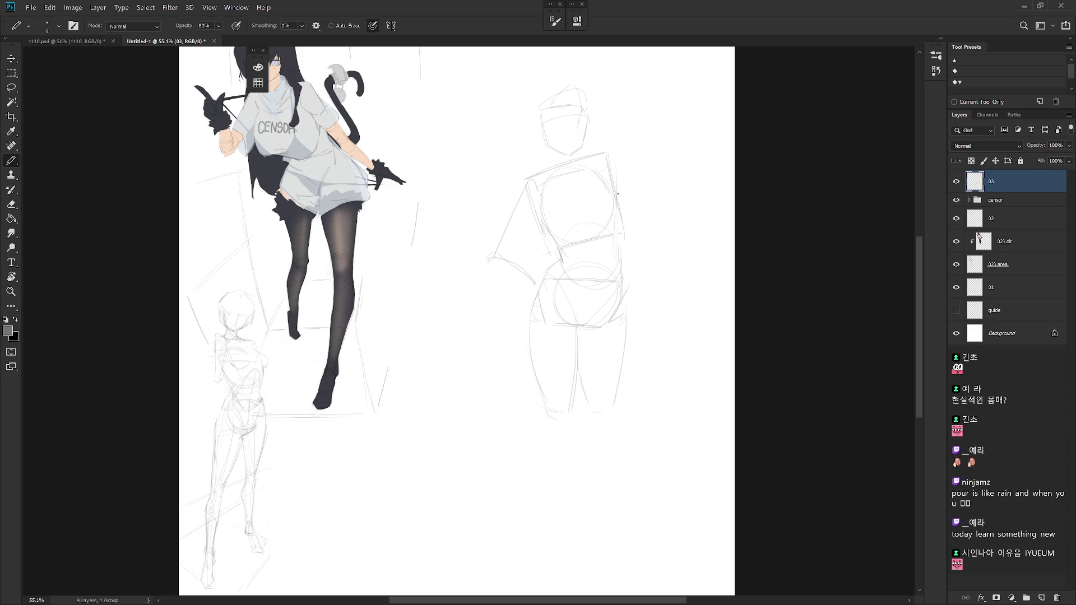
left_click_drag(608, 171, 615, 196)
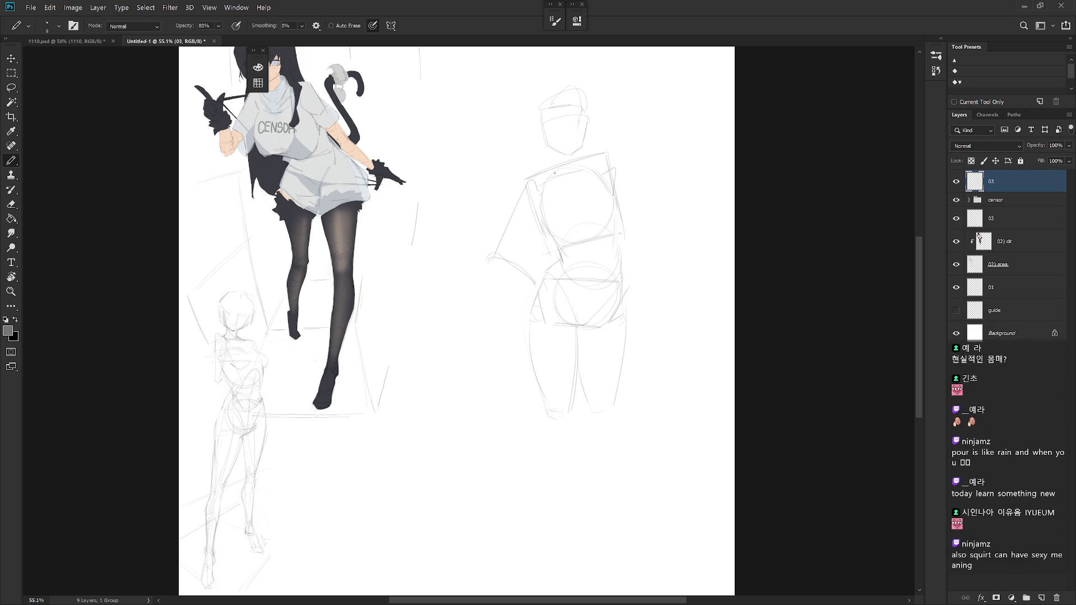
left_click_drag(535, 178, 570, 176)
key("b")
key("shift+b")
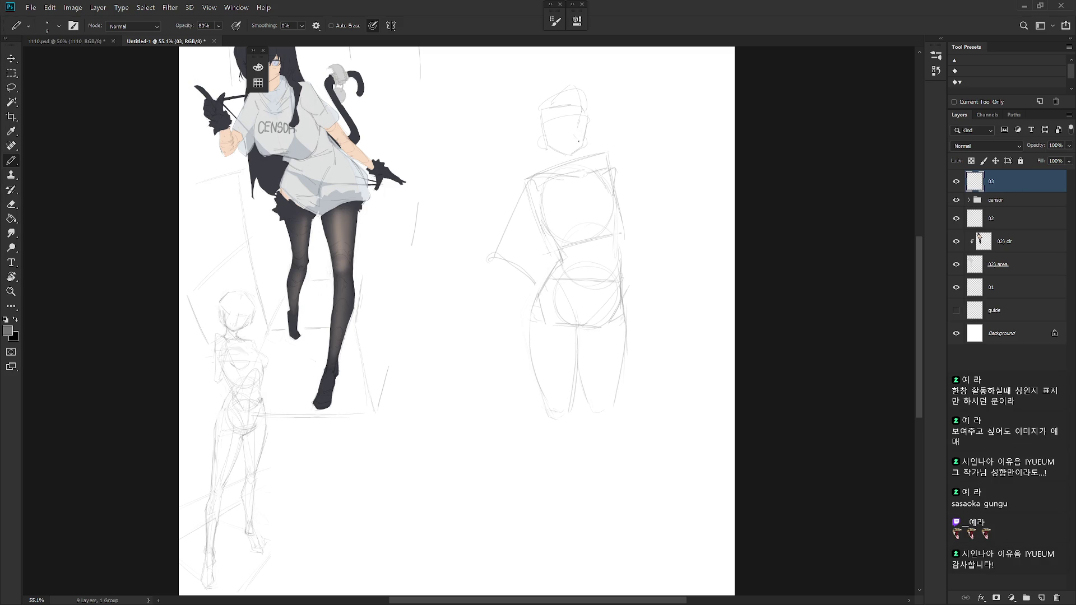
scroll(571, 143, "up", 3)
key("b")
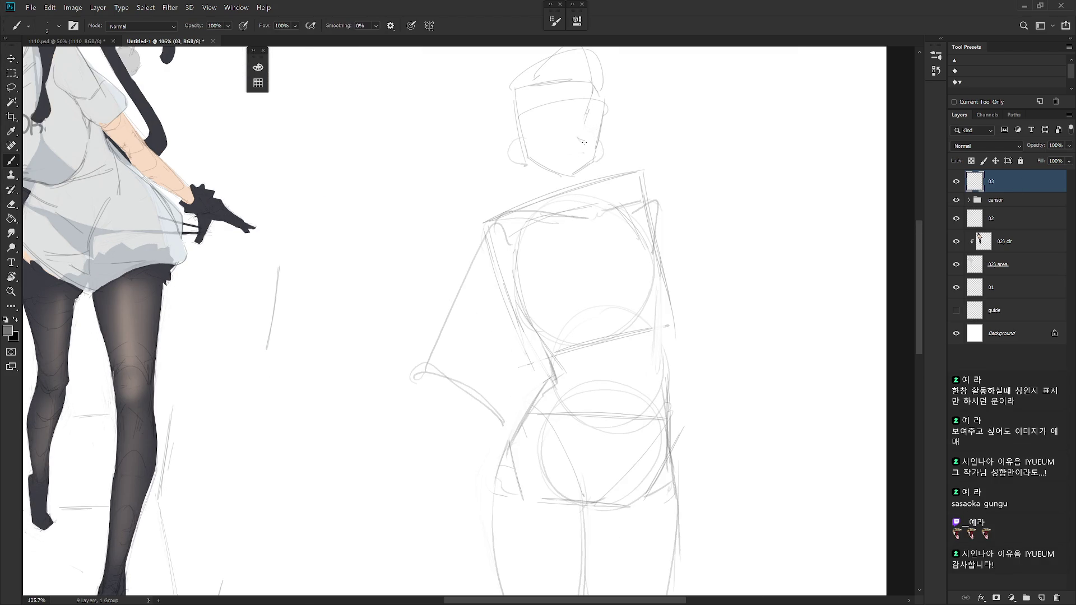
scroll(630, 362, "down", 1)
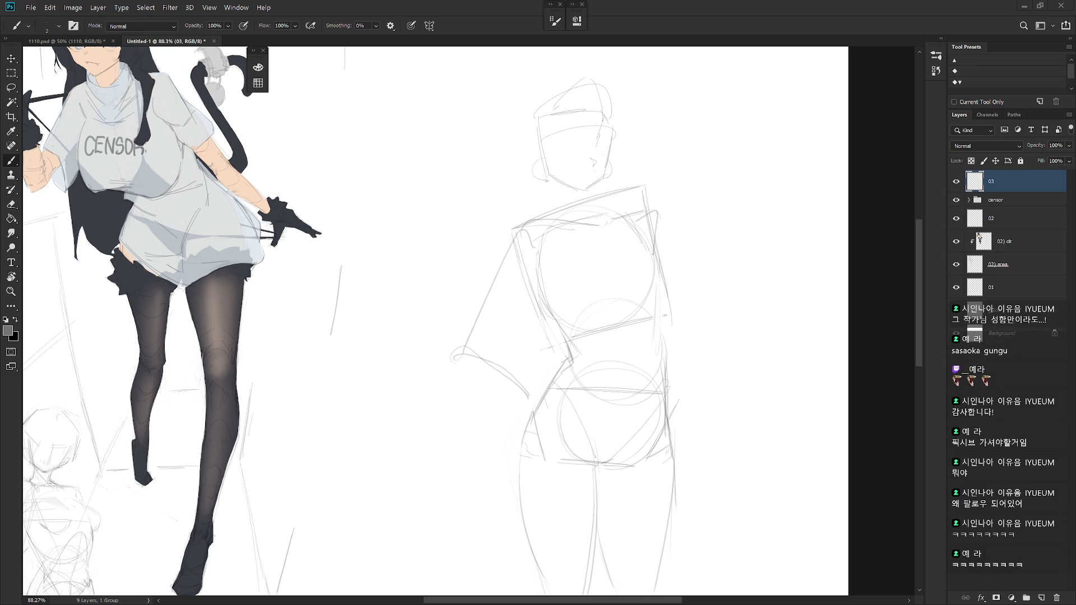
scroll(684, 409, "down", 2)
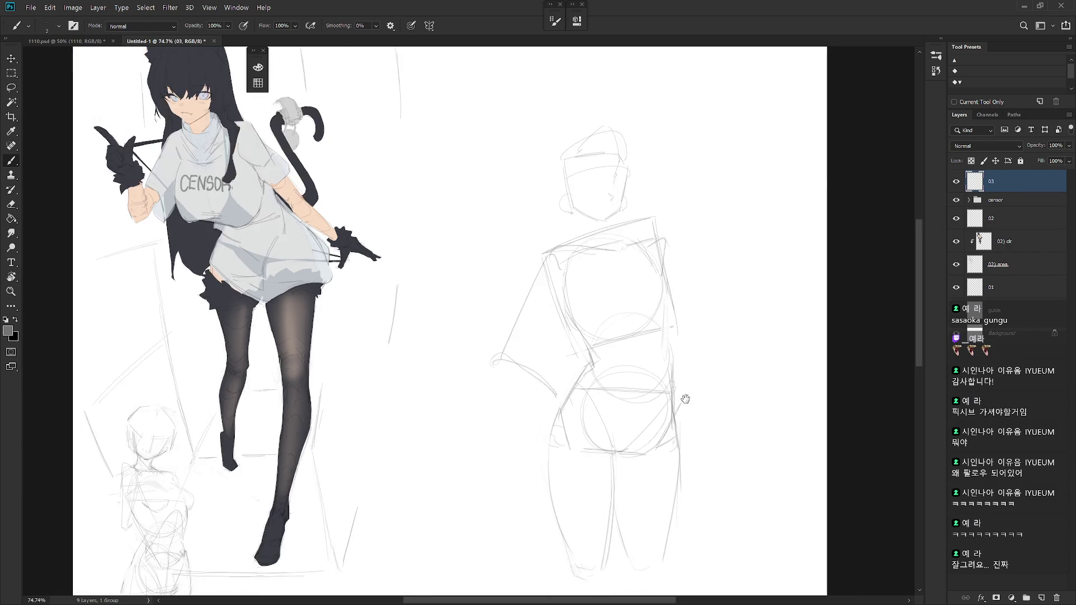
Draw the inner right leg toward the knee, a line between the legs and short right-leg marks.
key("e")
key("b")
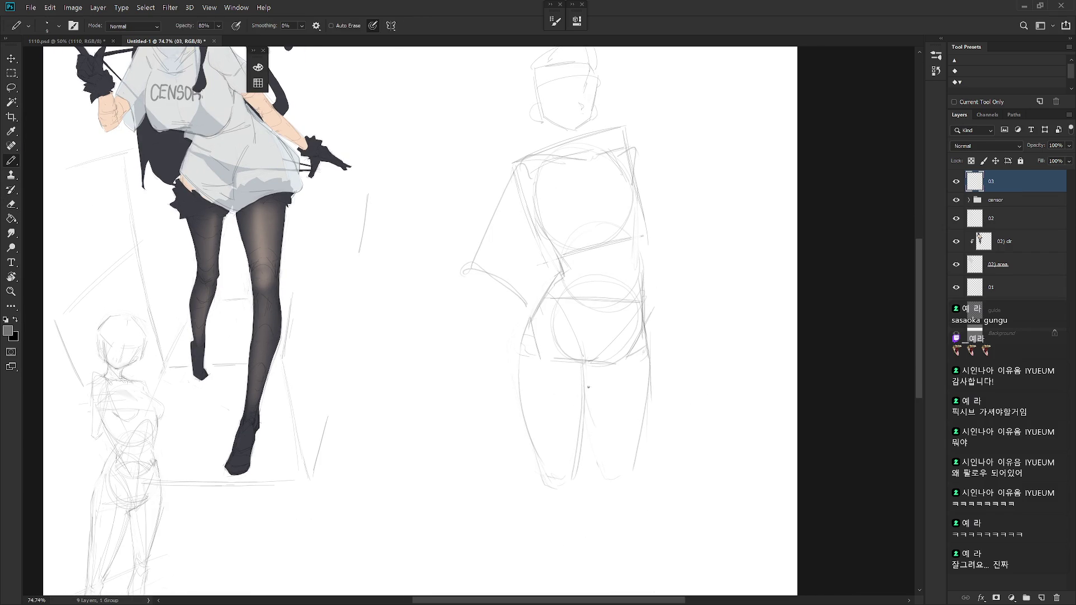
left_click_drag(584, 369, 601, 455)
scroll(622, 482, "down", 2)
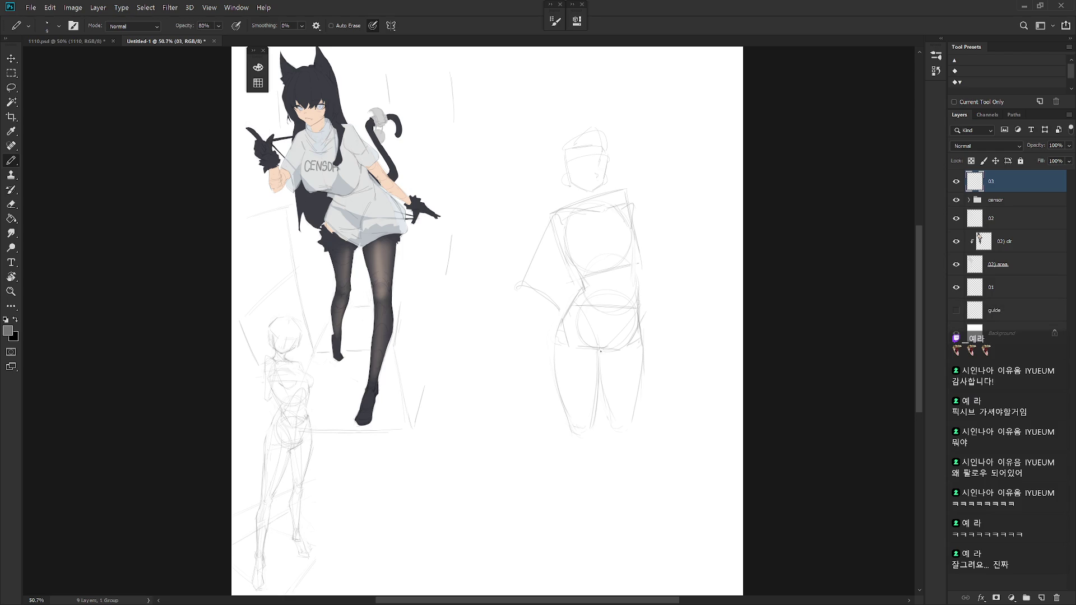
left_click_drag(598, 350, 594, 430)
left_click_drag(602, 391, 614, 422)
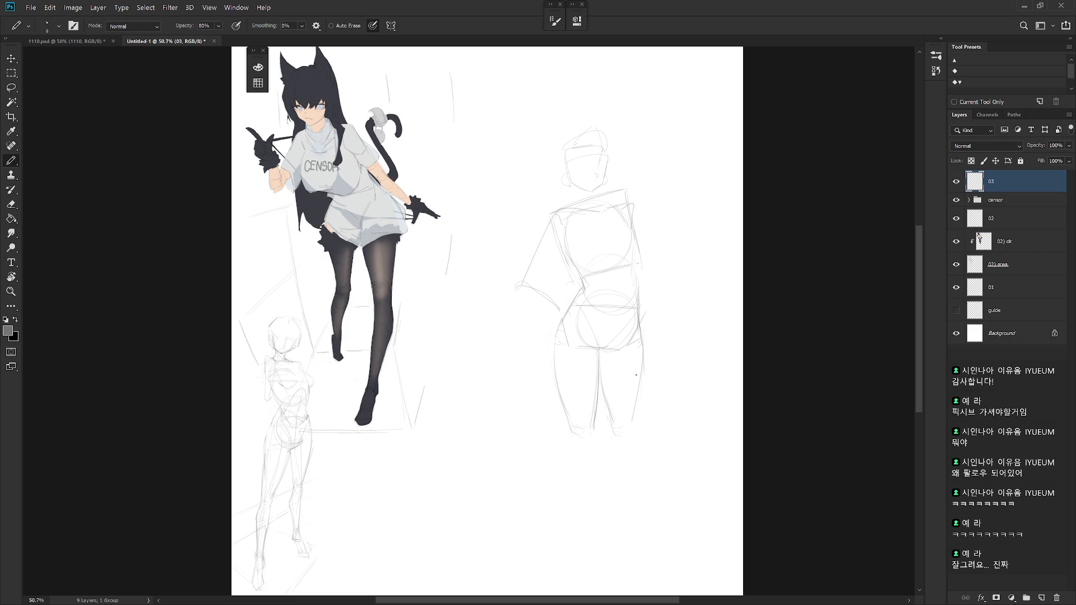
left_click_drag(640, 377, 643, 400)
Add short strokes along the outer right leg and extend its line upward.
key("shift+b")
key("shift+b")
key("e")
key("b")
left_click_drag(644, 340, 640, 376)
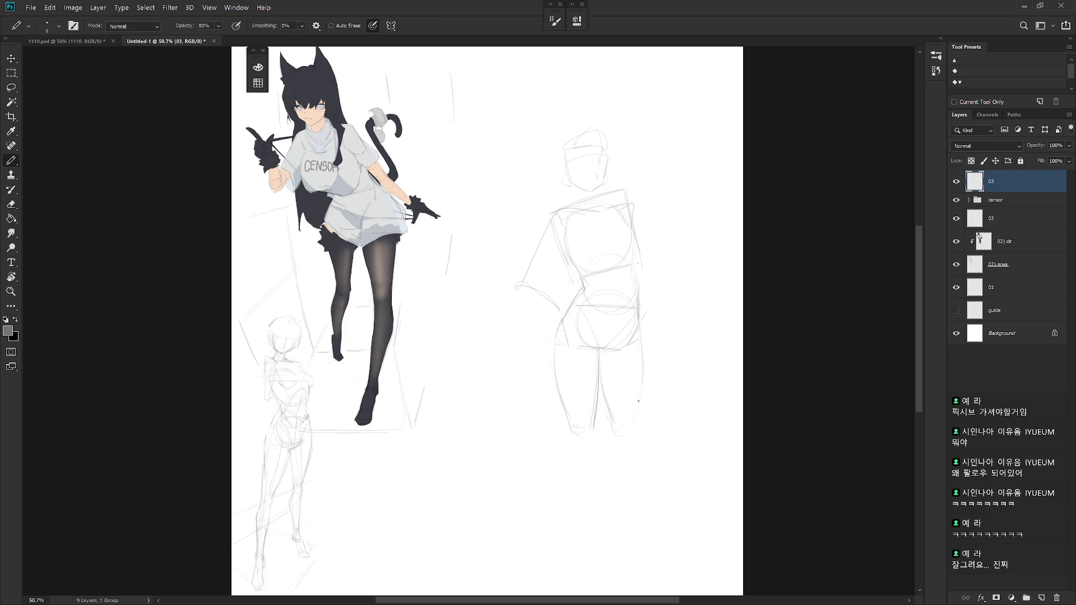
left_click_drag(635, 421, 640, 385)
scroll(647, 448, "down", 3)
scroll(639, 396, "down", 2)
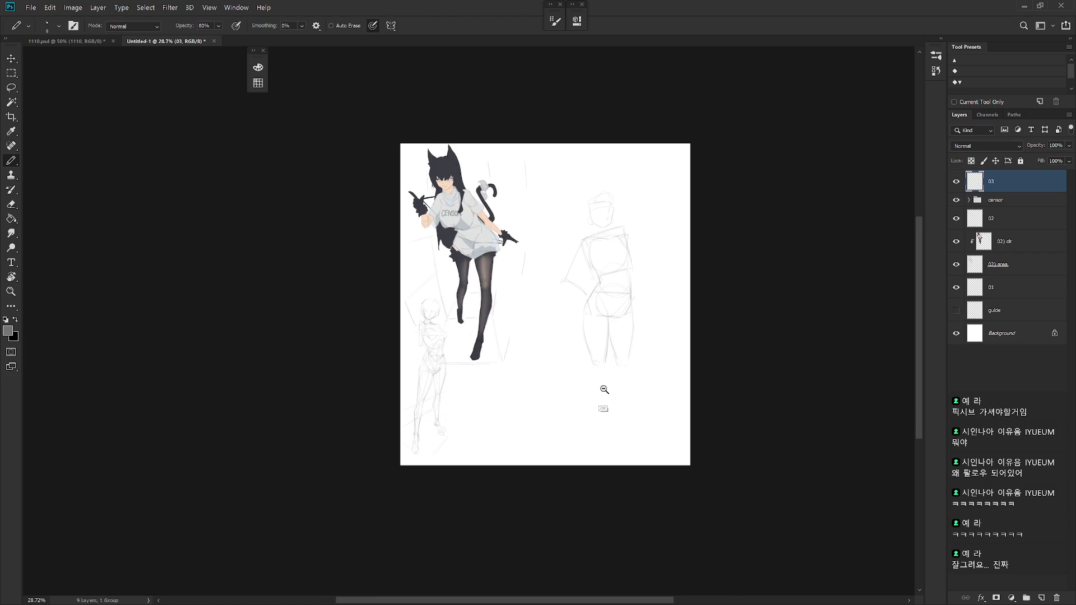
scroll(599, 398, "up", 2)
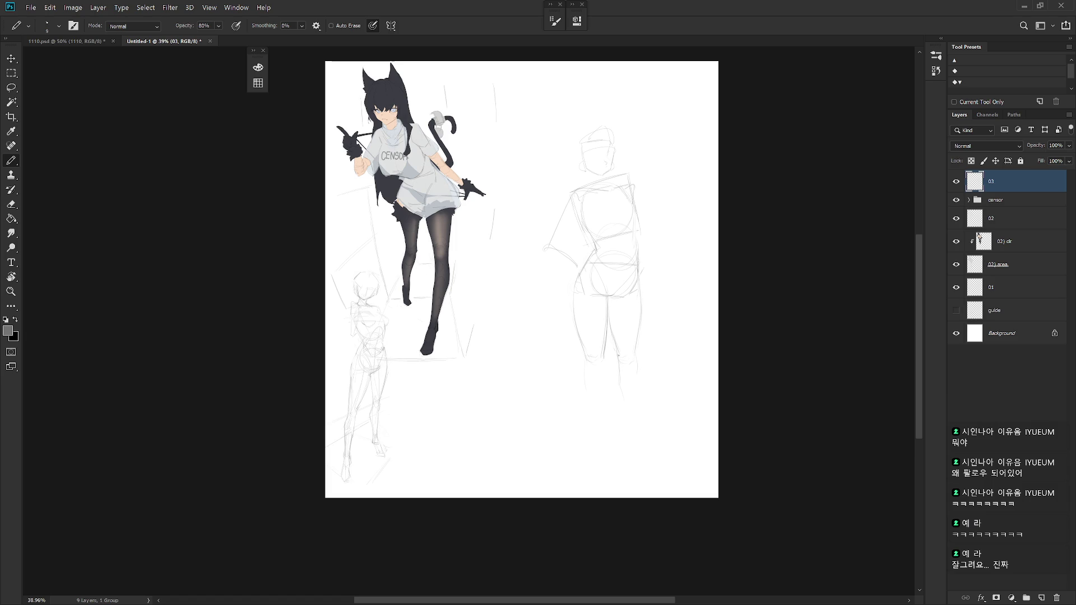
Extend the right leg line past the knee and darken its lower part.
left_click_drag(639, 379, 631, 444)
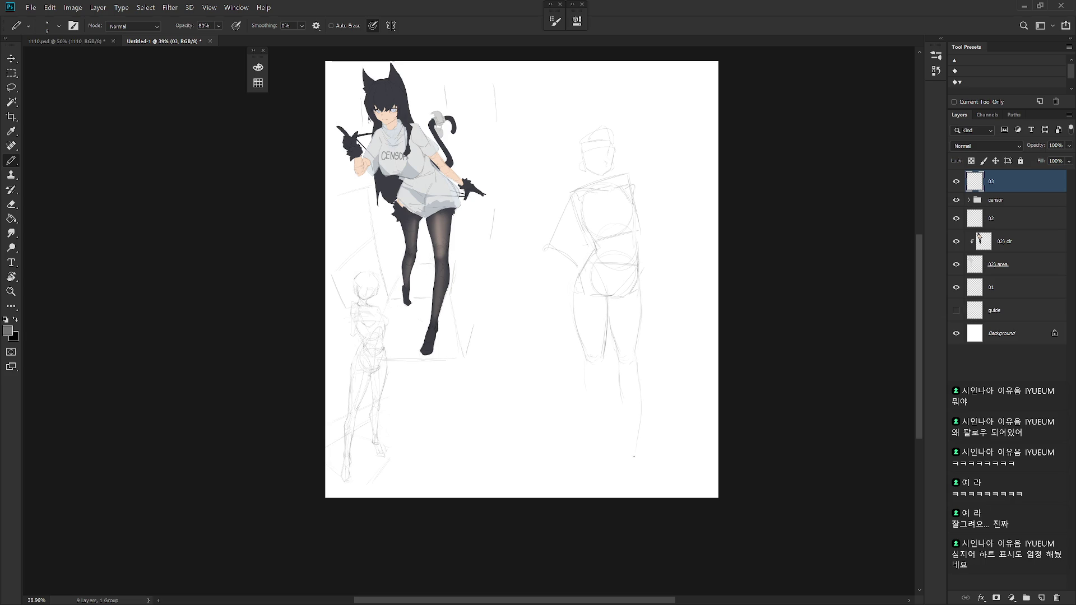
left_click_drag(627, 421, 625, 443)
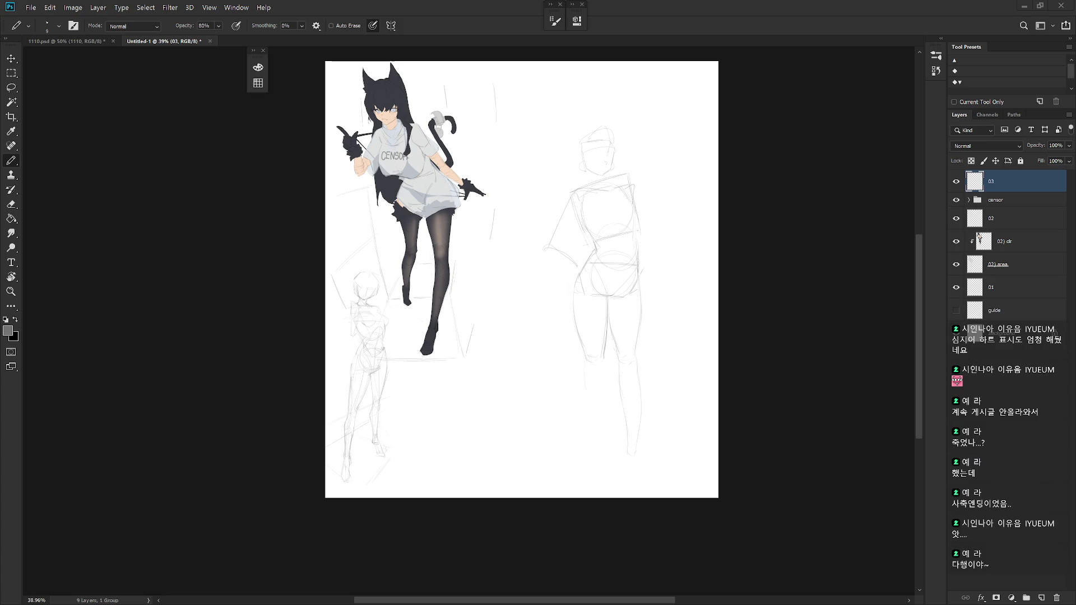
scroll(632, 370, "up", 1)
Sketch the outer right calf line, undo the misplaced attempts and redraw it lower.
left_click_drag(636, 365, 655, 342)
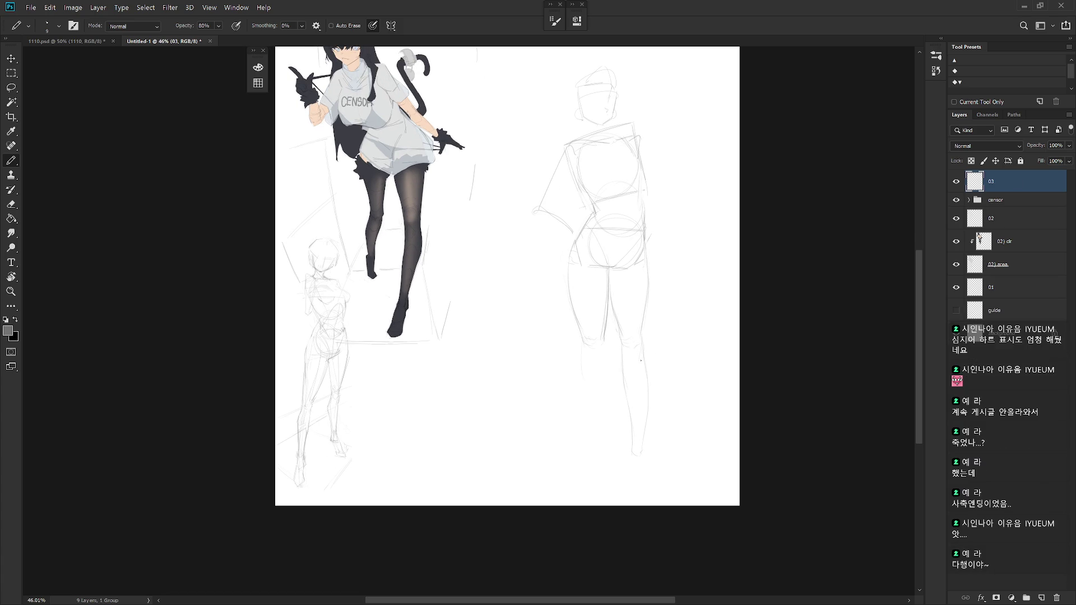
left_click_drag(642, 366, 645, 419)
key("ctrl+z")
left_click_drag(644, 368, 636, 450)
key("ctrl+z")
left_click_drag(642, 409, 635, 458)
key("e")
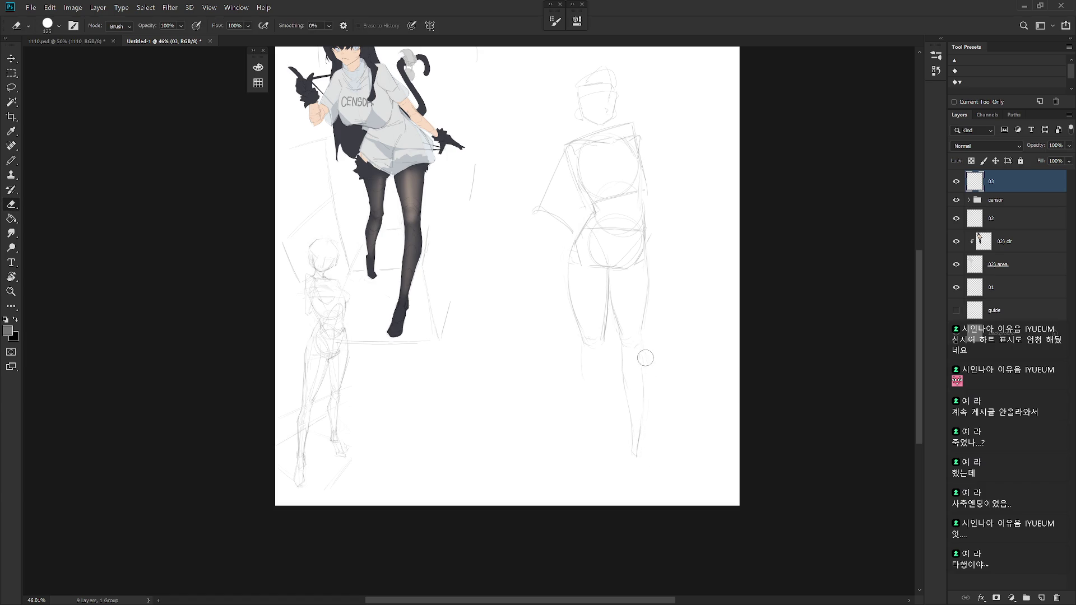
key("b")
Darken the inner calf line, discarding a trial vertical leg stroke.
left_click_drag(622, 364, 623, 390)
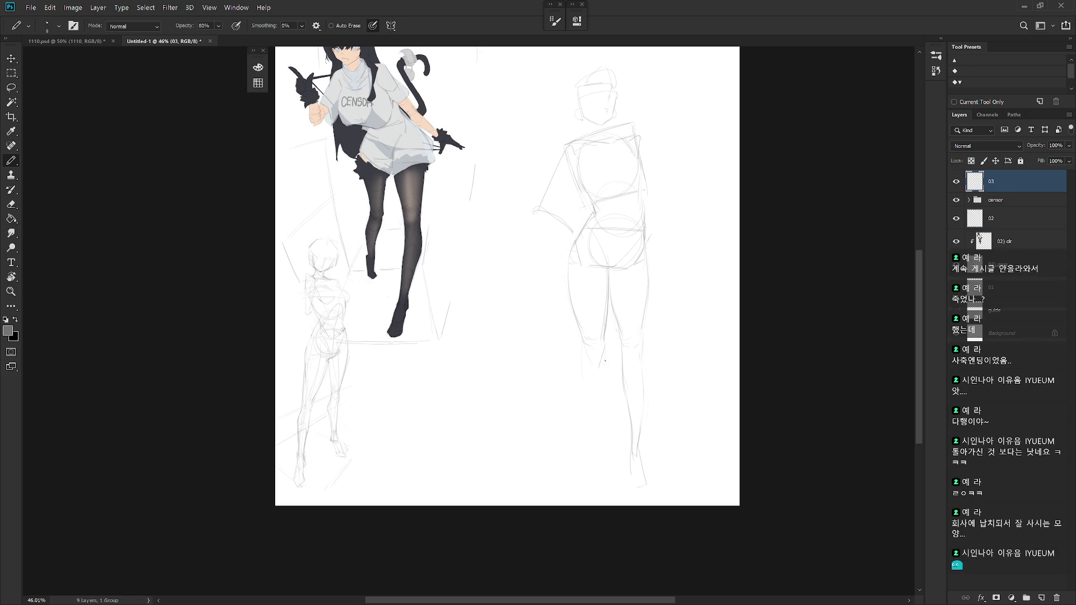
left_click_drag(604, 372, 603, 411)
key("ctrl+z")
Build up and darken the figure's left leg contour with repeated pencil strokes.
left_click_drag(583, 385, 582, 408)
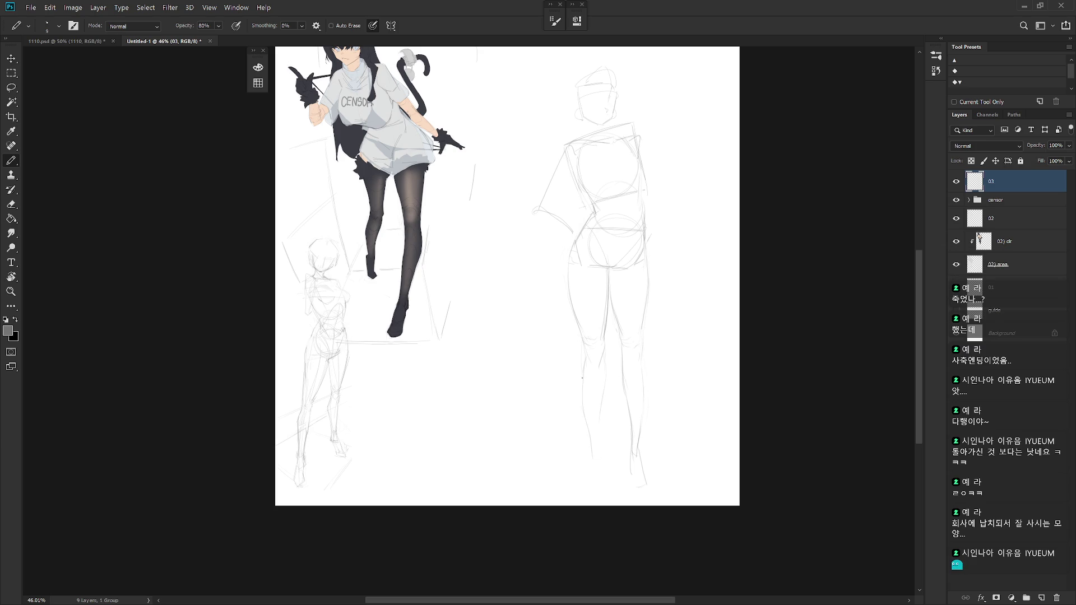
left_click_drag(582, 379, 590, 427)
left_click_drag(583, 360, 591, 441)
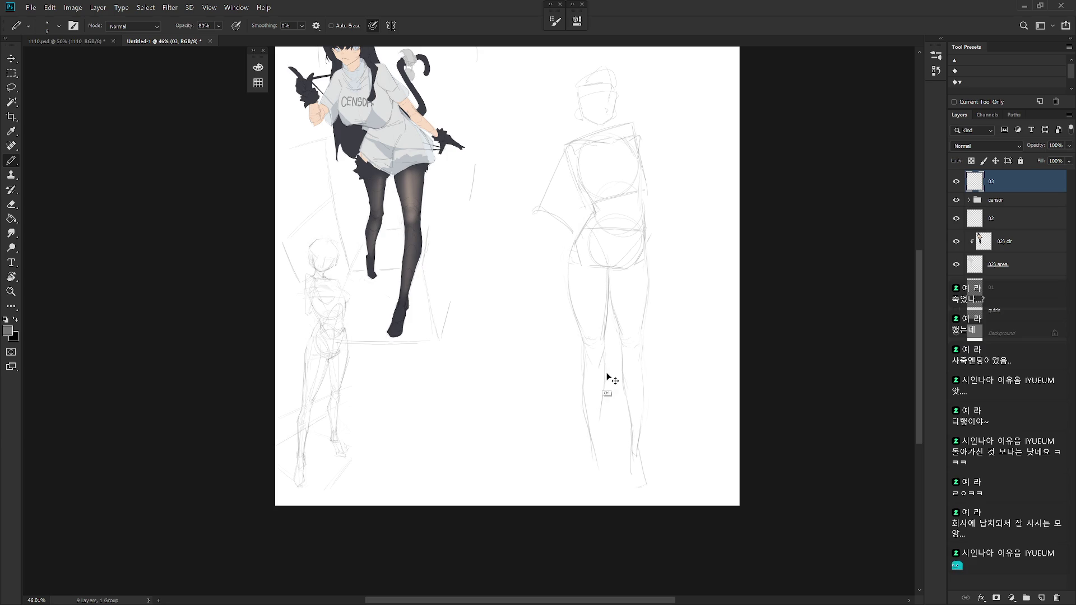